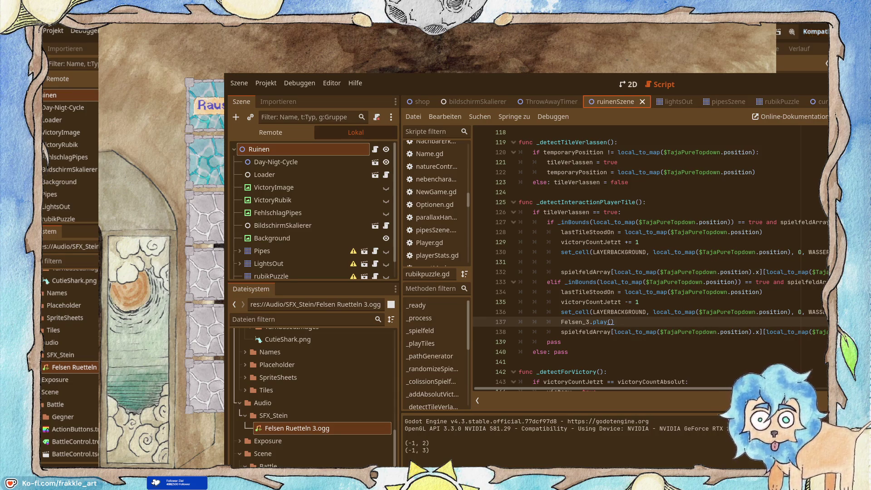
Stop the game, copy Felsen_3.play() from line 137 into line 131, save the script and run the game.
key(alt+F4)
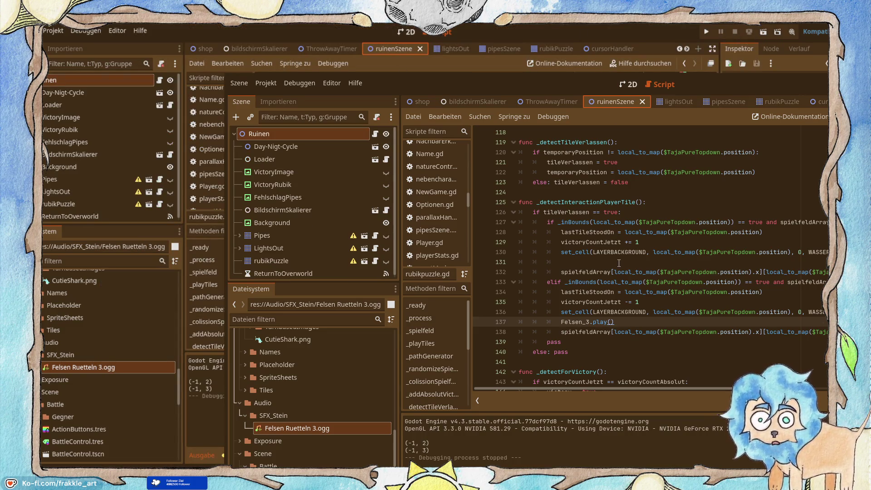
scroll(619, 264, down, 2)
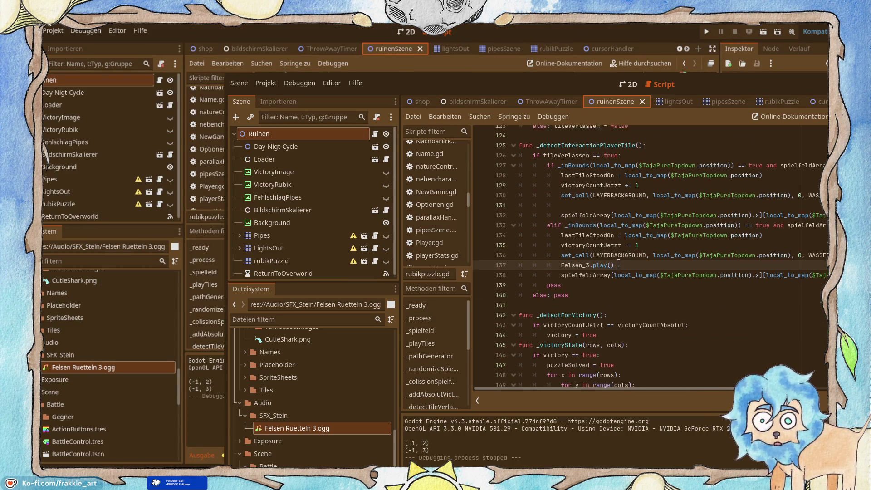
click(594, 263)
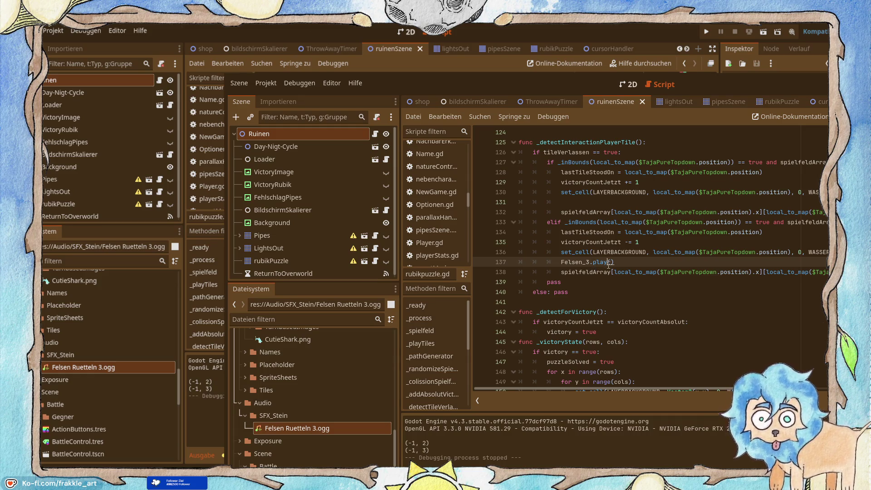
key(Up)
key(Up)
key(Up)
drag(618, 263, 561, 262)
key(ctrl+c)
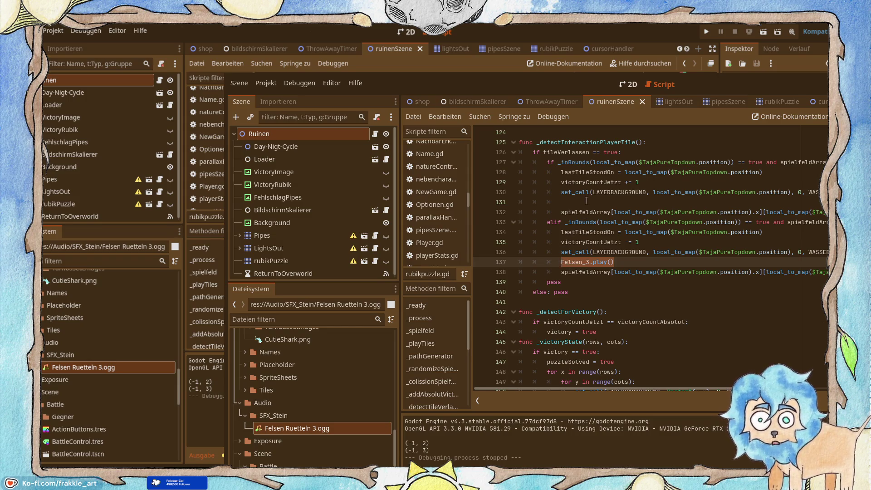
click(587, 201)
key(ctrl+v)
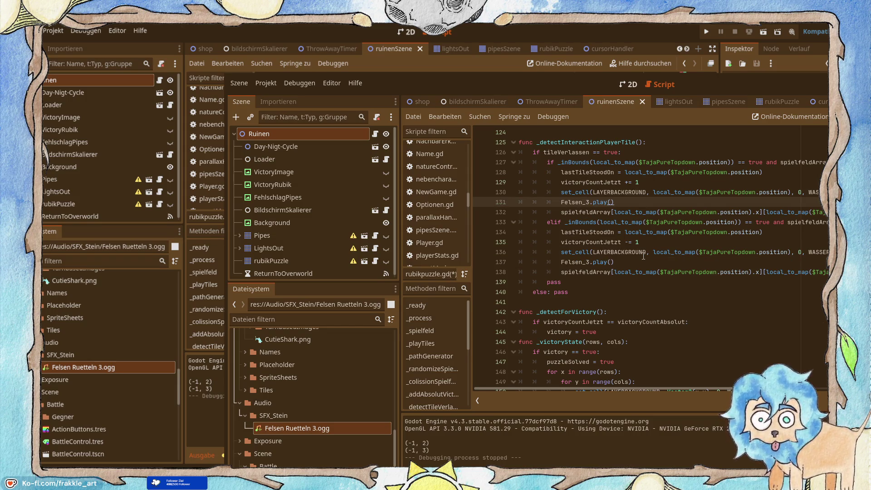
key(ctrl+s)
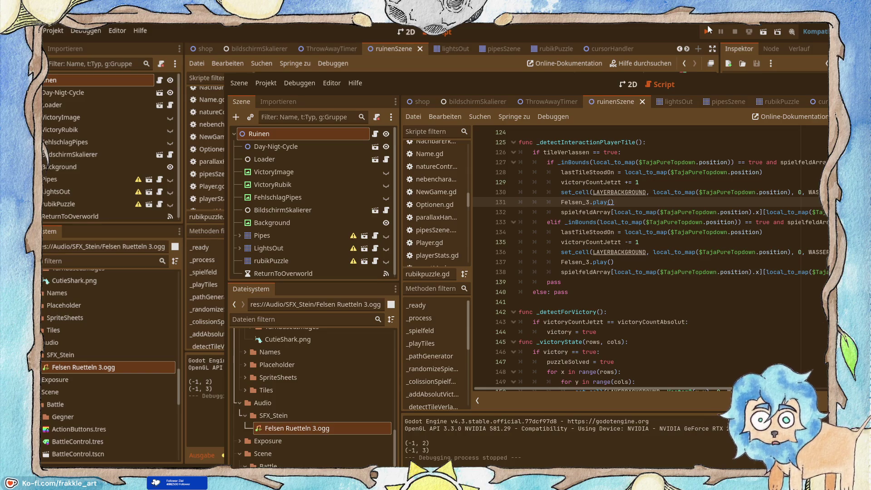
click(708, 28)
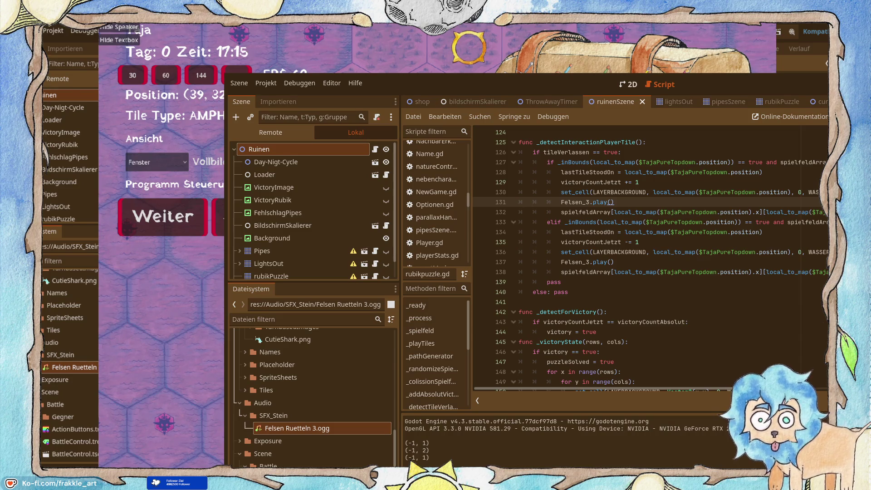
Finish playtesting the puzzle and stop the running game with F8.
key(F8)
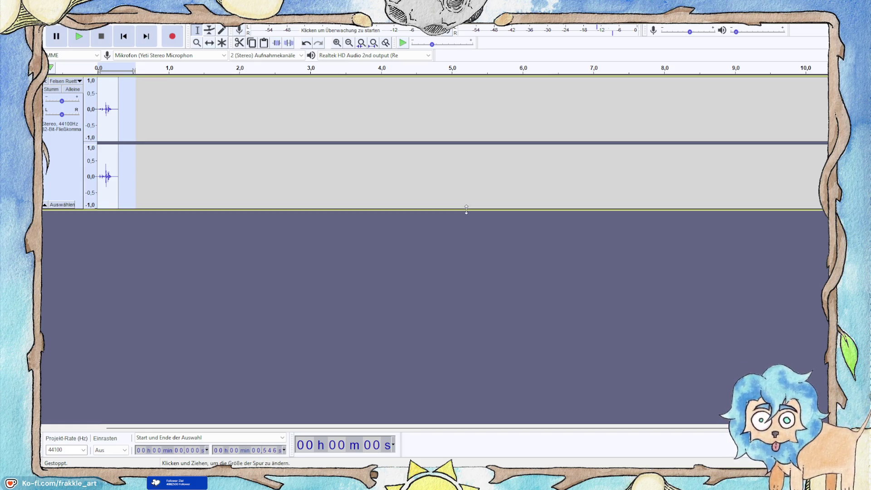
Paste the gravel recording into the track and delete everything after 0,945 s.
click(255, 323)
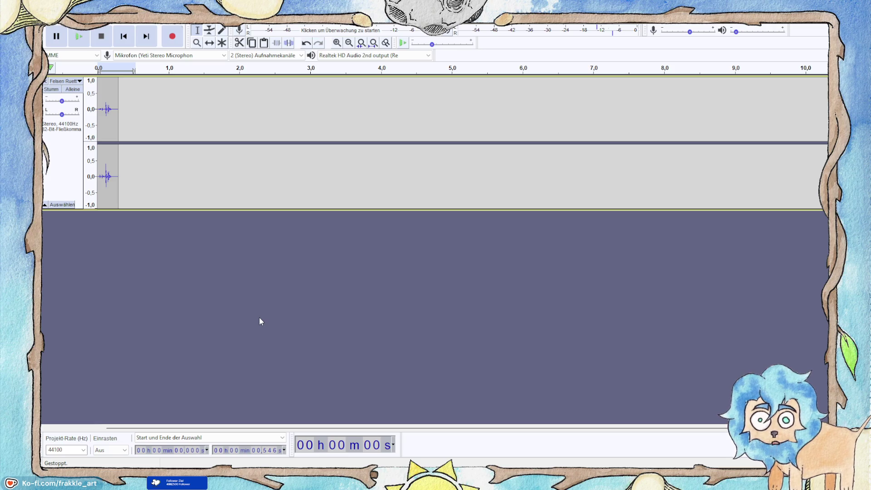
key(ctrl+v)
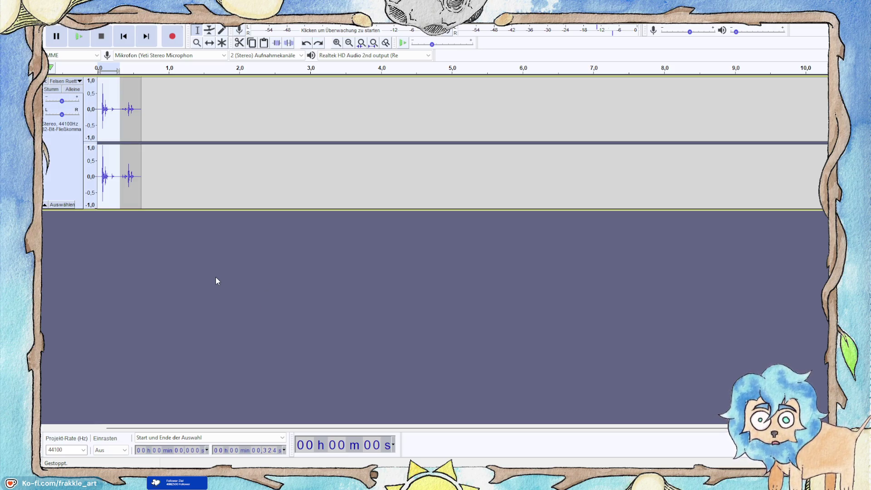
key(ctrl+v)
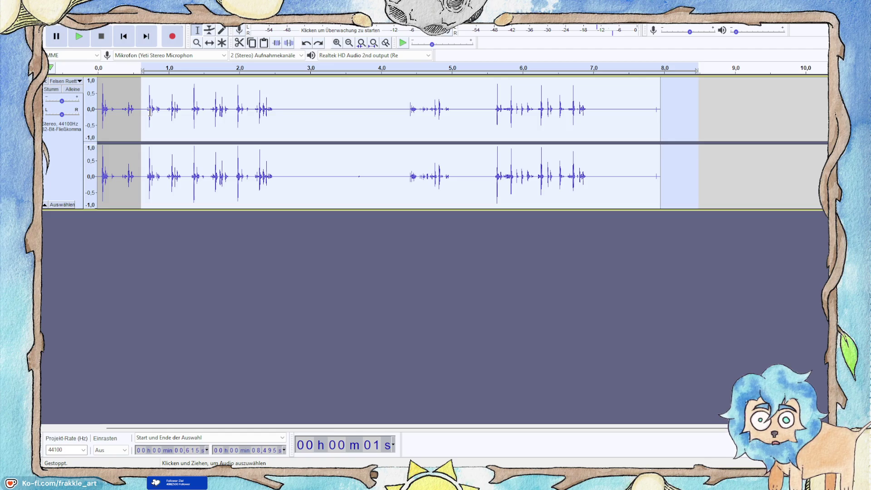
click(165, 111)
mouse_move(167, 111)
mouse_down()
mouse_move(457, 126)
mouse_move(812, 104)
mouse_move(656, 123)
mouse_up()
key(Delete)
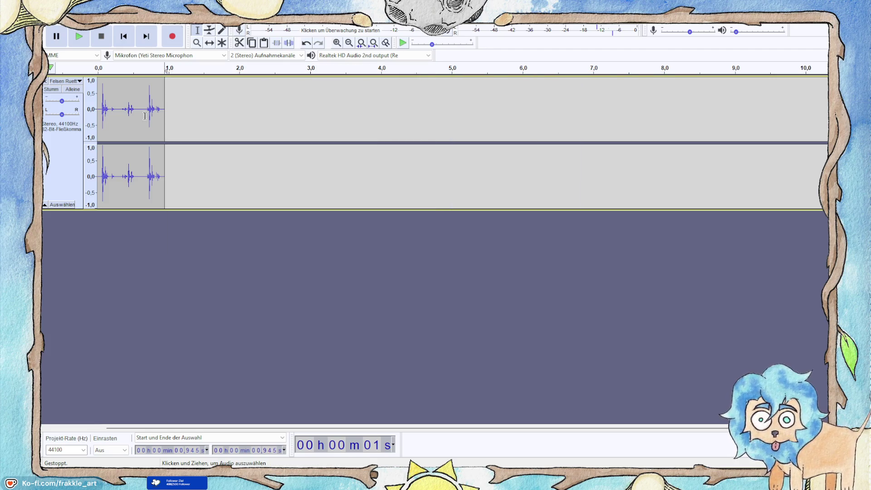
Delete the first 0,609 s and play back the remaining single stone hit.
click(141, 109)
drag(141, 109, 97, 109)
key(Delete)
key(space)
click(157, 108)
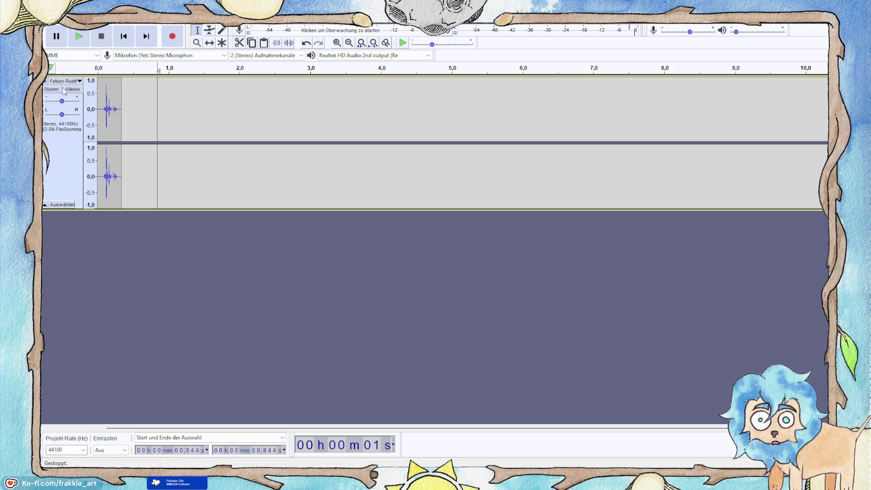
click(431, 350)
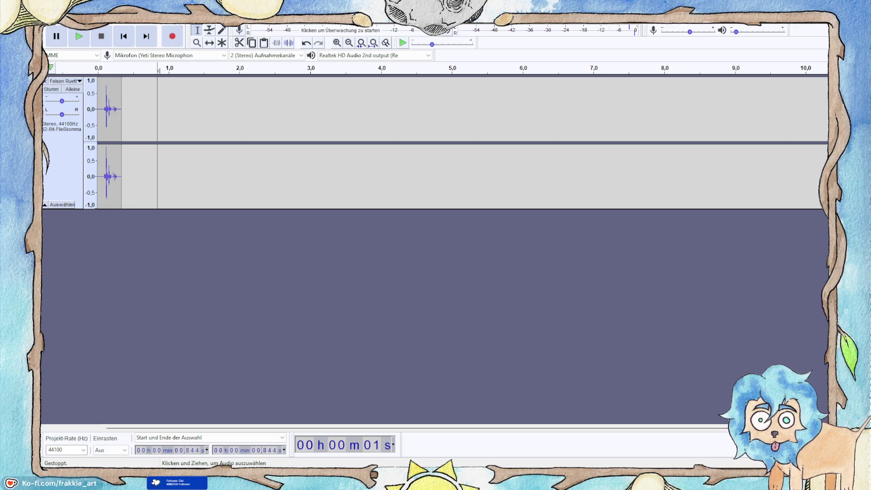
Play the single stone hit twice to check how it sounds.
key(space)
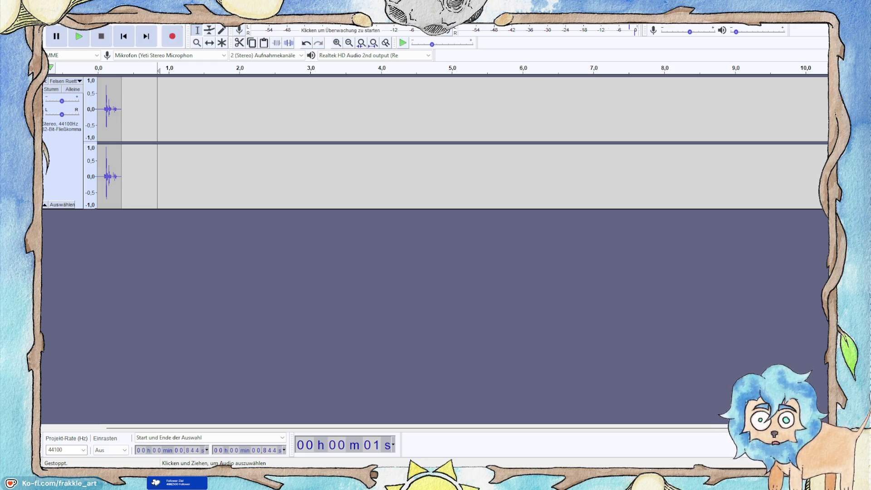
key(space)
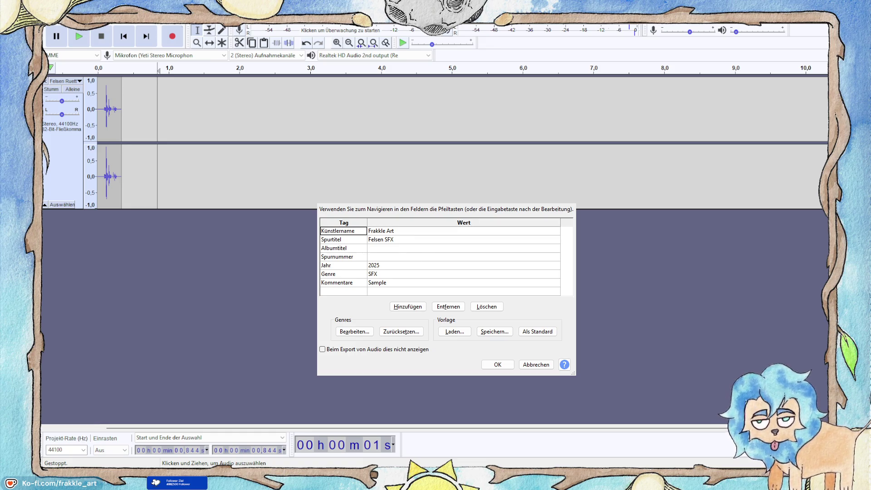
Confirm the metadata tags, then undo the trims to restore the full recording.
click(498, 366)
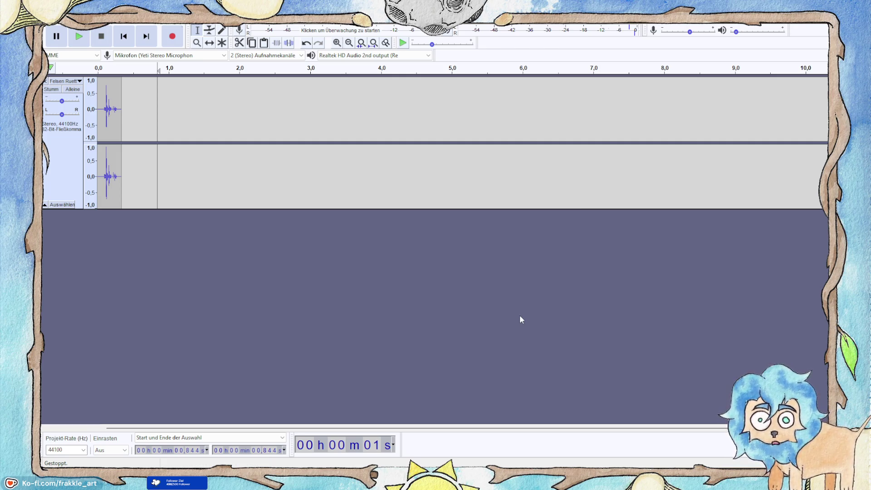
key(ctrl+z)
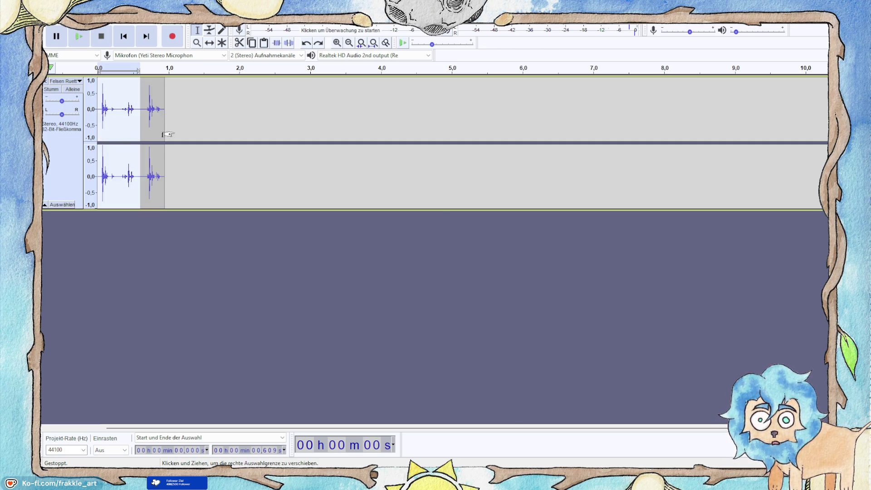
key(ctrl+z)
Delete the audio after 1.27 s and the first 0.95 s, then play the remaining hit.
click(186, 109)
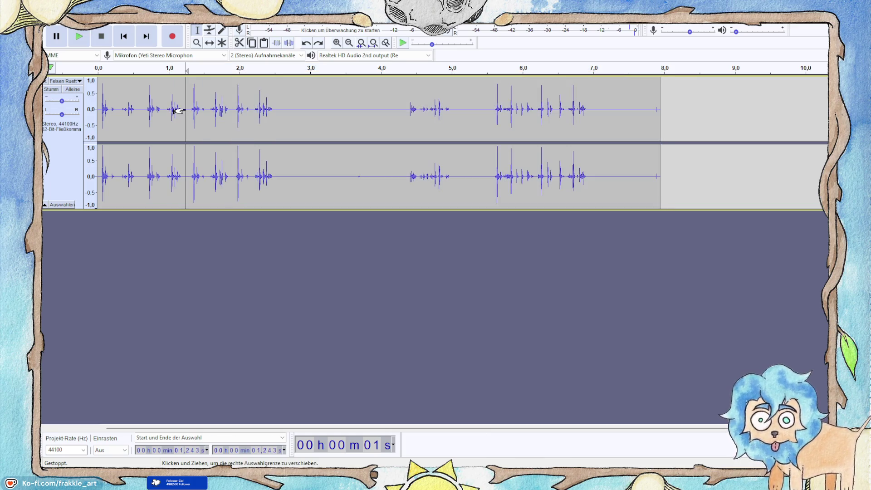
drag(187, 109, 754, 116)
key(Delete)
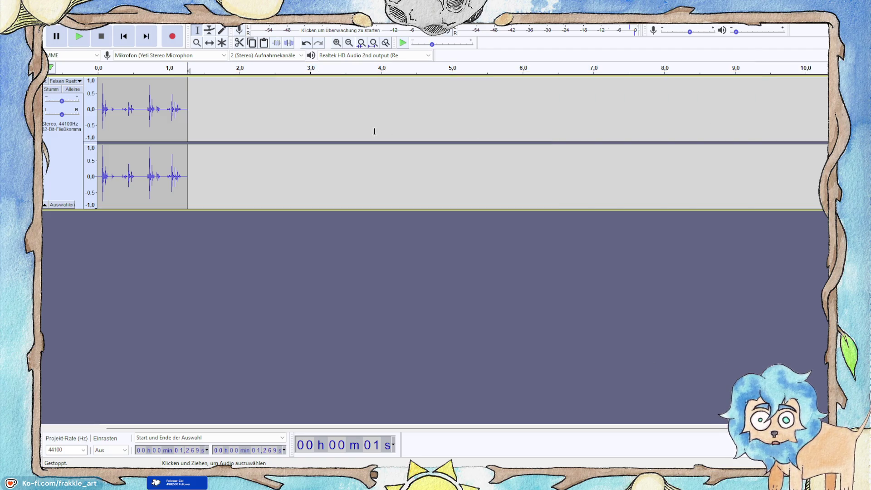
drag(165, 105, 97, 109)
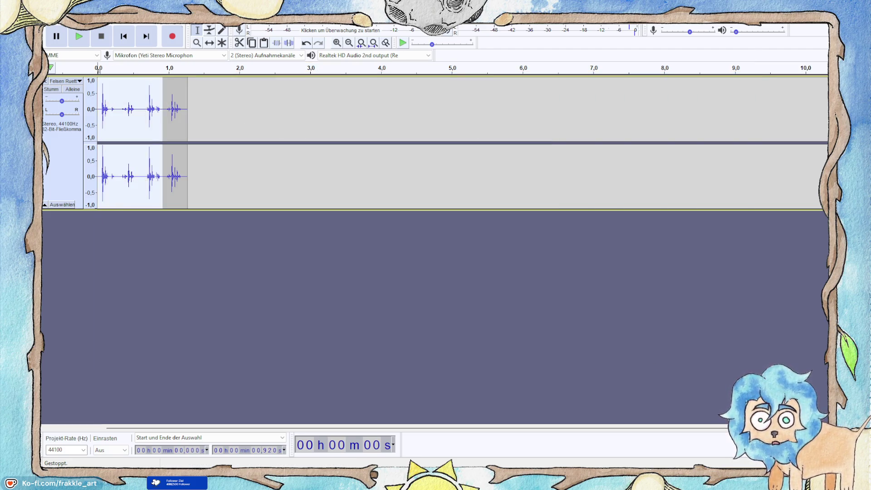
key(Delete)
click(73, 30)
click(73, 30)
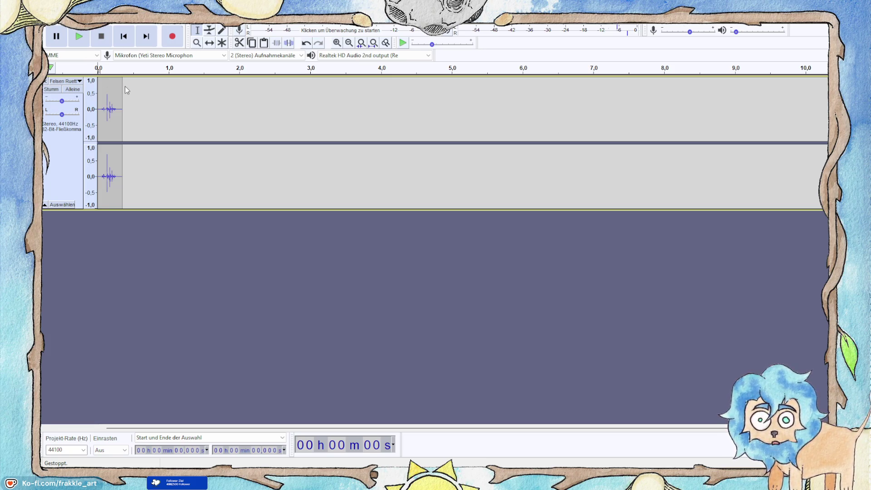
Export the hit as Felsen Ruetteln 7.ogg in the Felsen folder.
key(ctrl+shift+e)
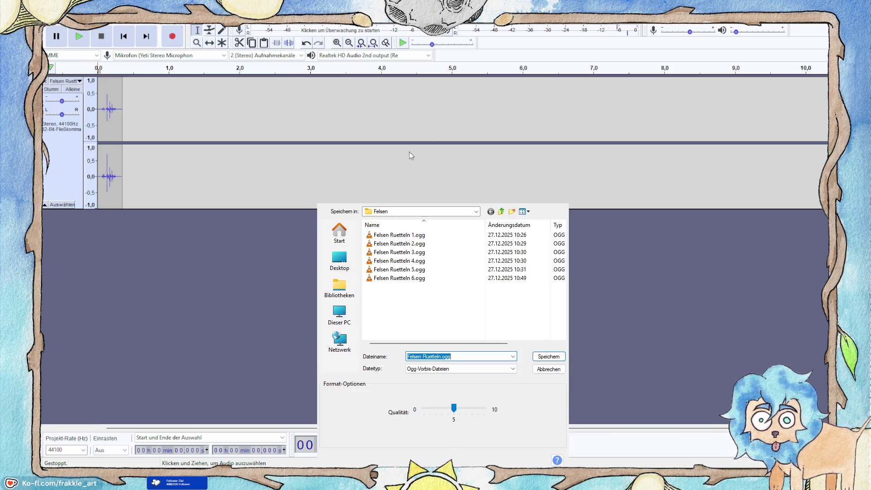
click(441, 357)
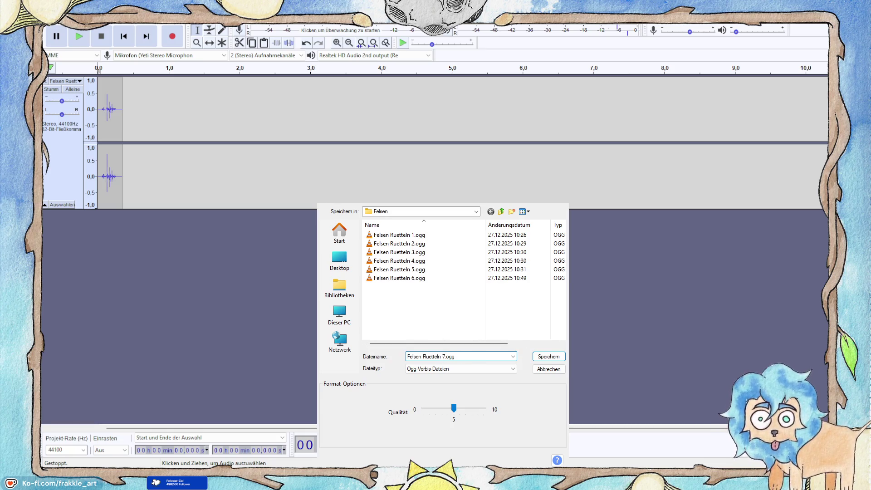
key(Return)
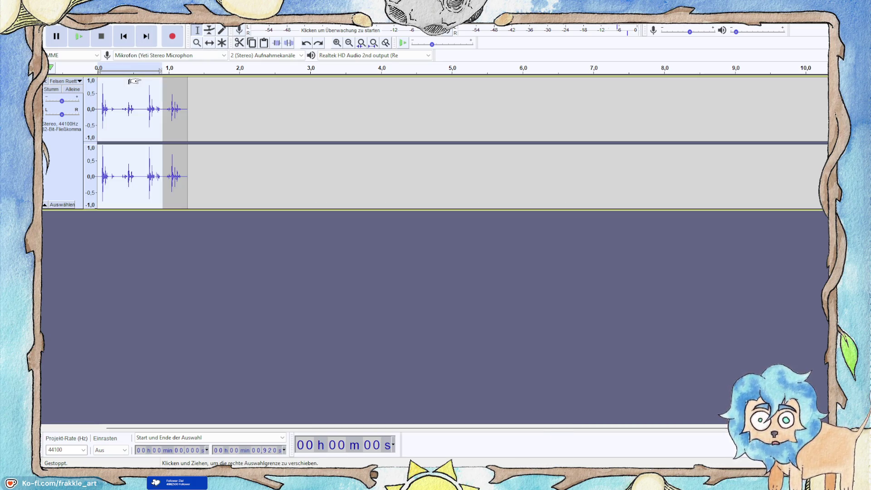
Restore the audio, delete everything after 1.567 s and the first 1.2 s, then preview the hit.
click(187, 129)
mouse_move(209, 106)
mouse_down()
mouse_move(207, 177)
mouse_move(828, 136)
mouse_up()
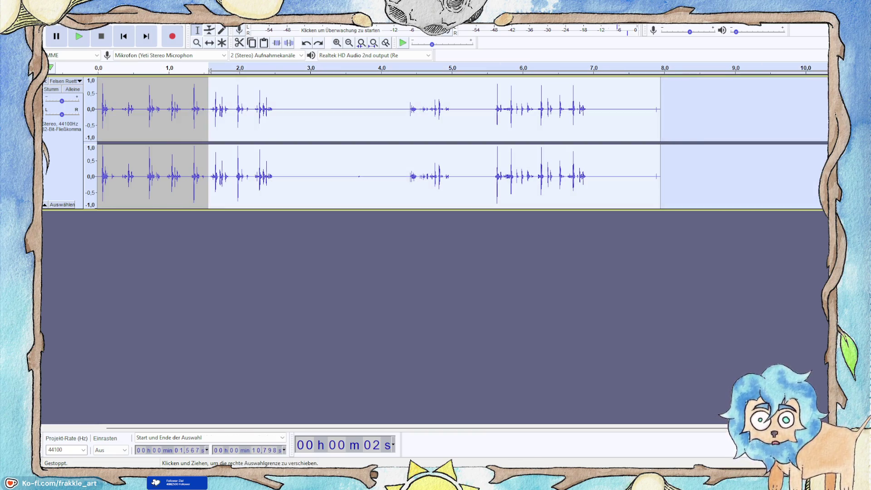
key(Delete)
mouse_move(184, 111)
mouse_down()
mouse_move(97, 110)
mouse_move(120, 108)
mouse_up()
key(Delete)
key(space)
key(space)
key(space)
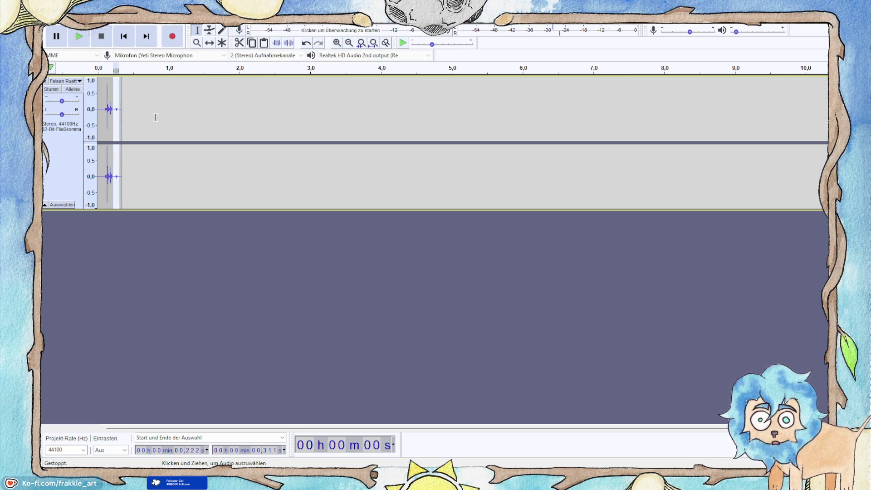
key(Home)
key(space)
key(space)
key(space)
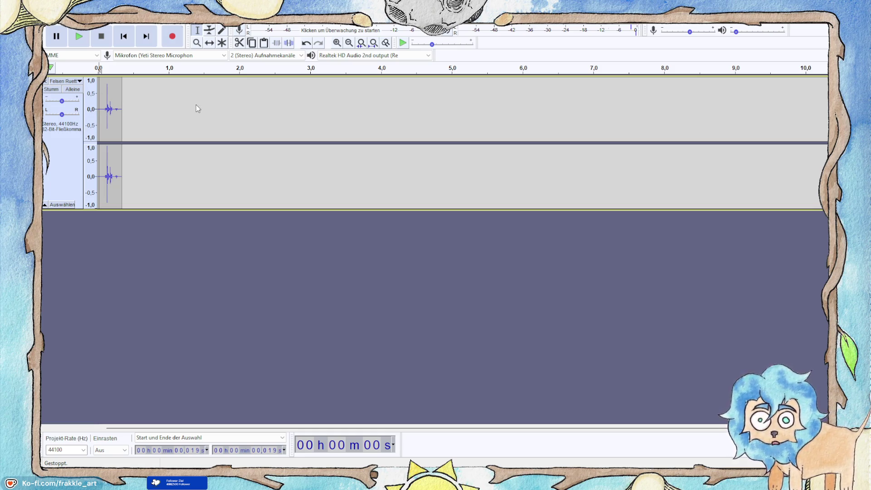
Export the new hit as Felsen Ruetteln 8.ogg.
key(ctrl+shift+e)
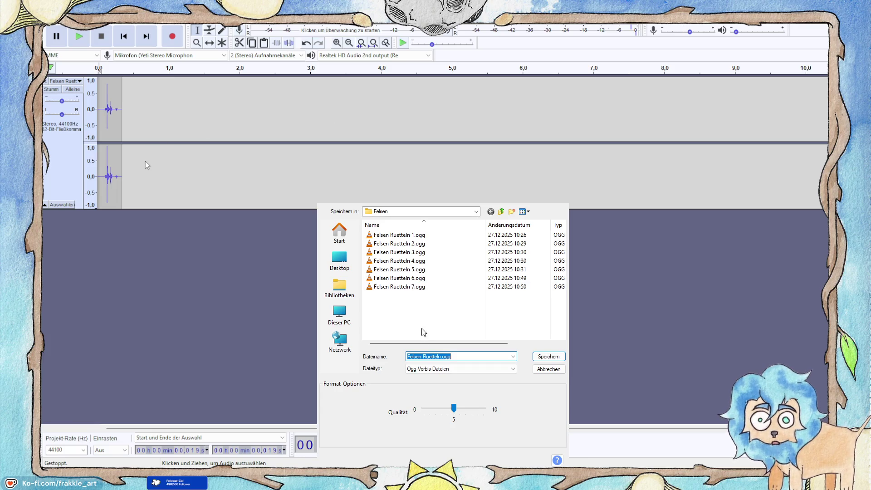
click(442, 356)
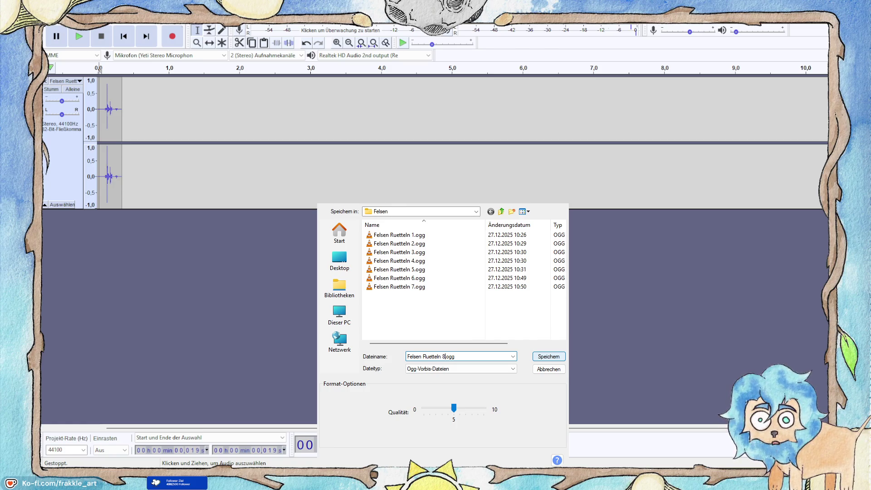
key(Return)
key(Return)
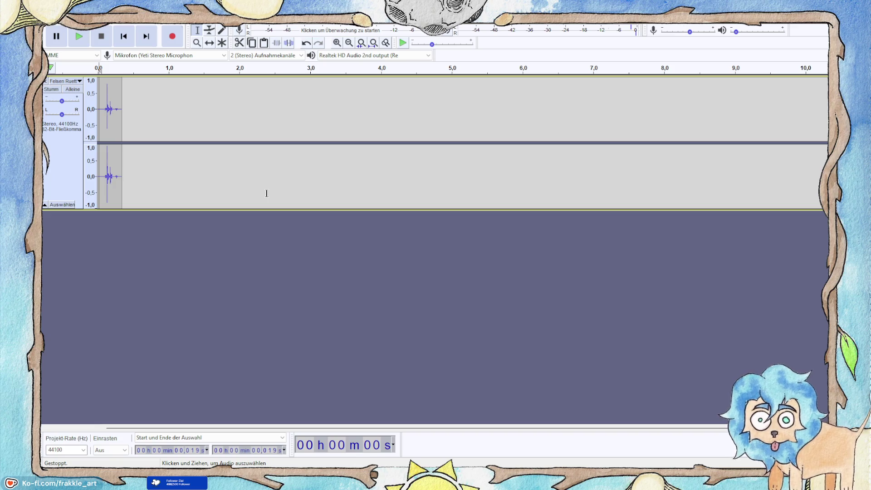
Restore the recording, delete everything after 1.91 s and before the kept hit, then listen to it.
key(ctrl+z)
key(ctrl+z)
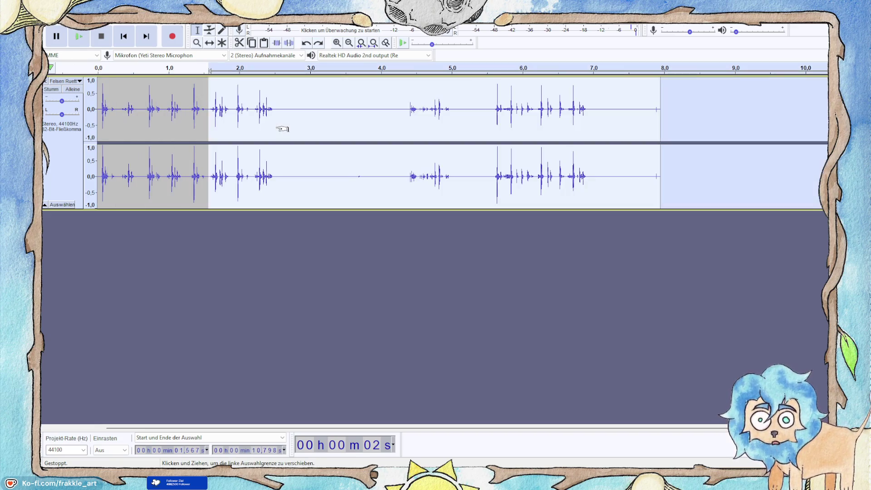
drag(234, 103, 665, 131)
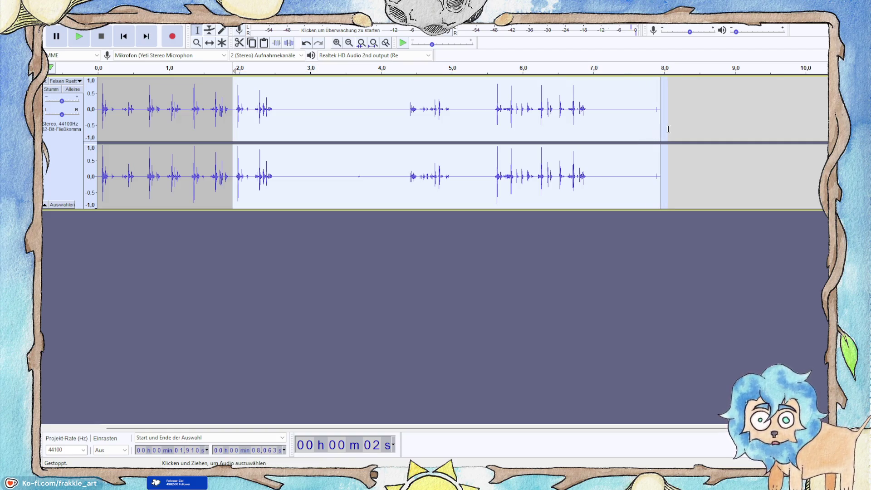
key(Delete)
drag(207, 108, 93, 112)
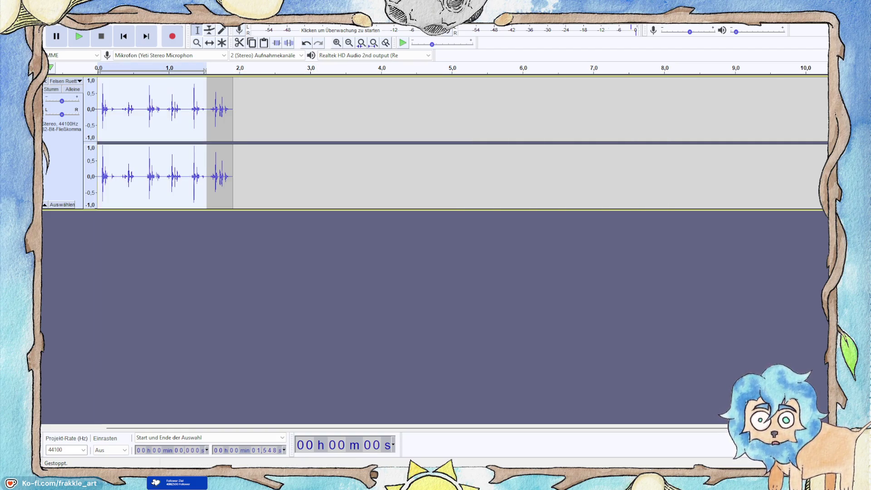
key(Delete)
key(space)
key(space)
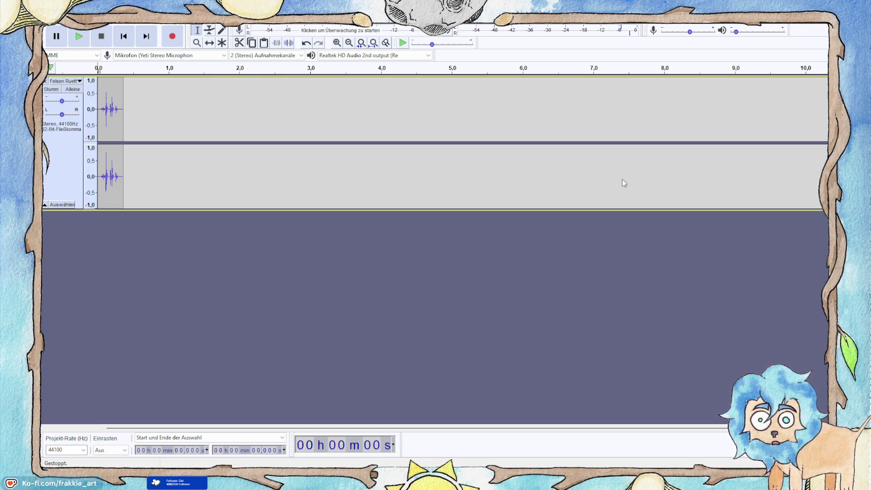
Export the hit as Felsen Ruetteln 9.ogg and accept the metadata tags.
key(ctrl+shift+e)
click(442, 357)
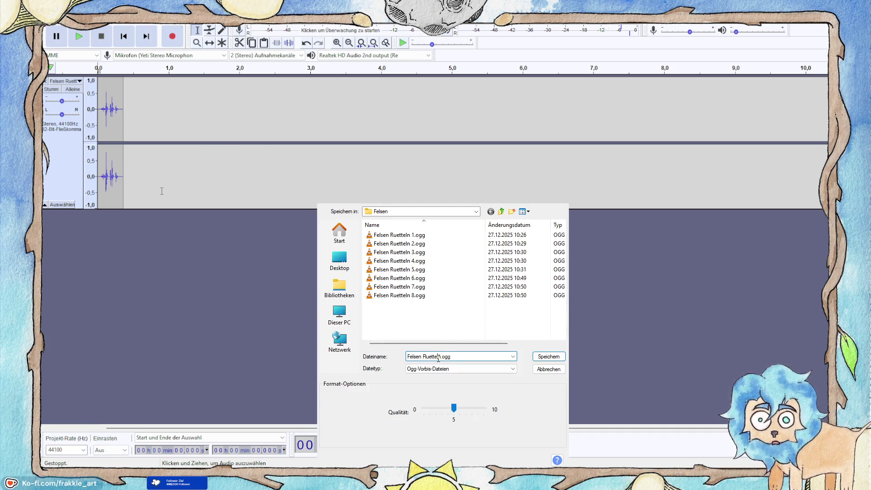
text(9)
key(Return)
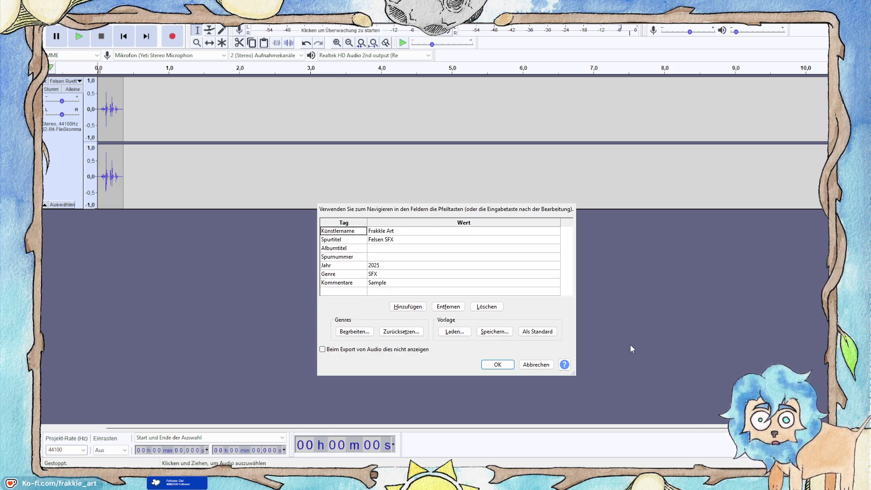
key(Return)
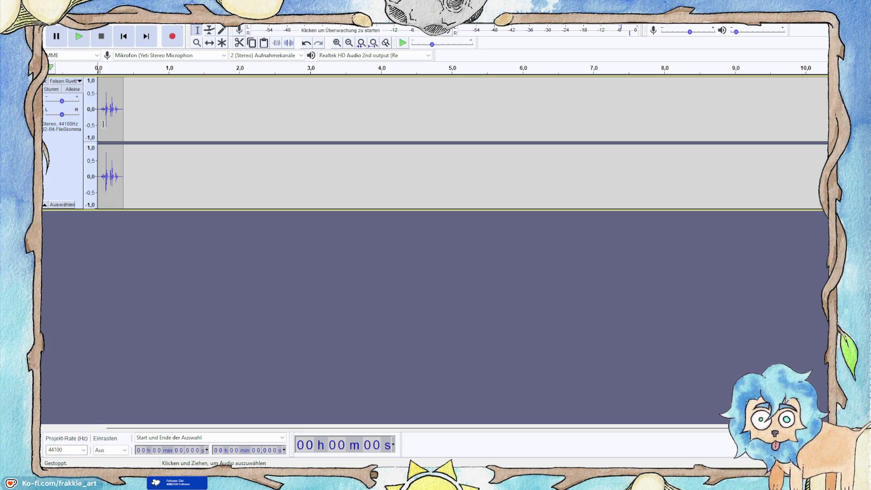
Redo to restore the audio, delete everything after about 2.17 s and before the hit, then listen.
key(ctrl+y)
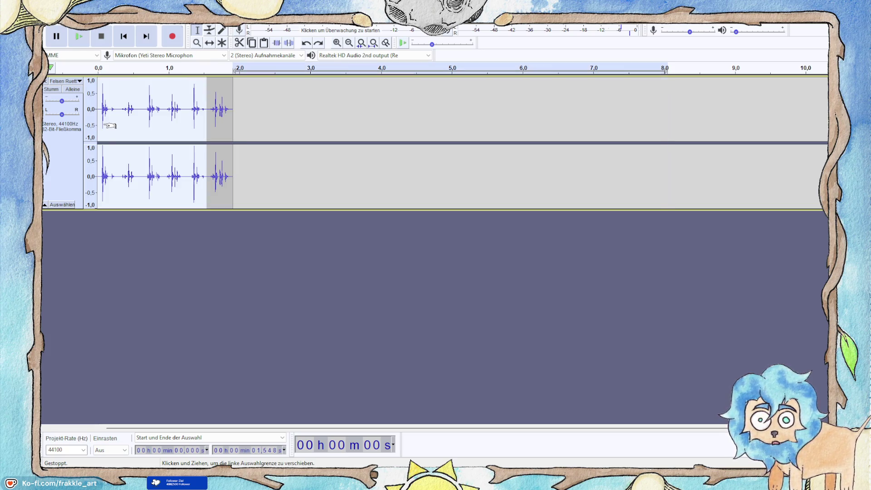
key(ctrl+y)
drag(252, 108, 706, 108)
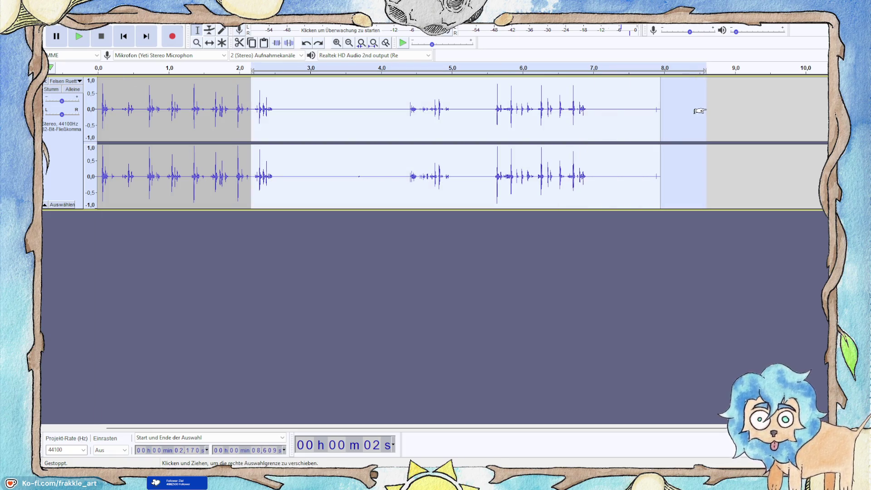
key(Delete)
drag(233, 108, 116, 119)
key(Delete)
key(space)
key(space)
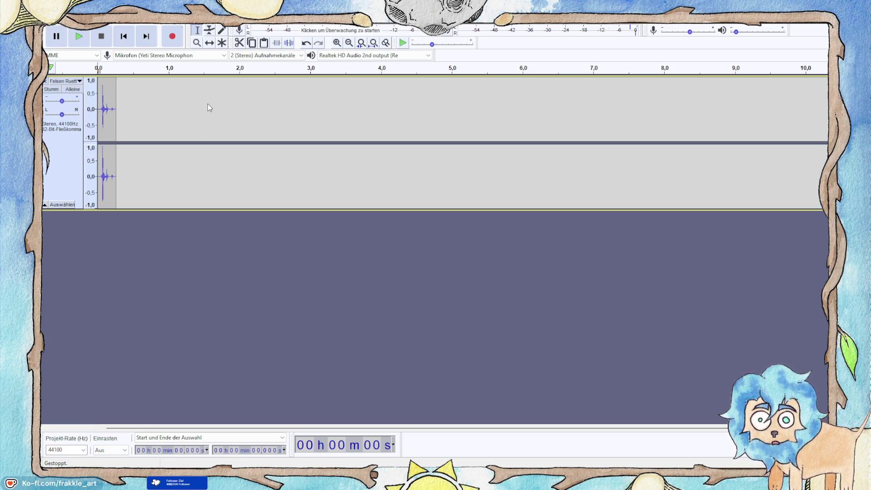
Export the hit as the next numbered Felsen Ruetteln OGG, editing the ninth file's name, and accept the tags.
key(ctrl+shift+e)
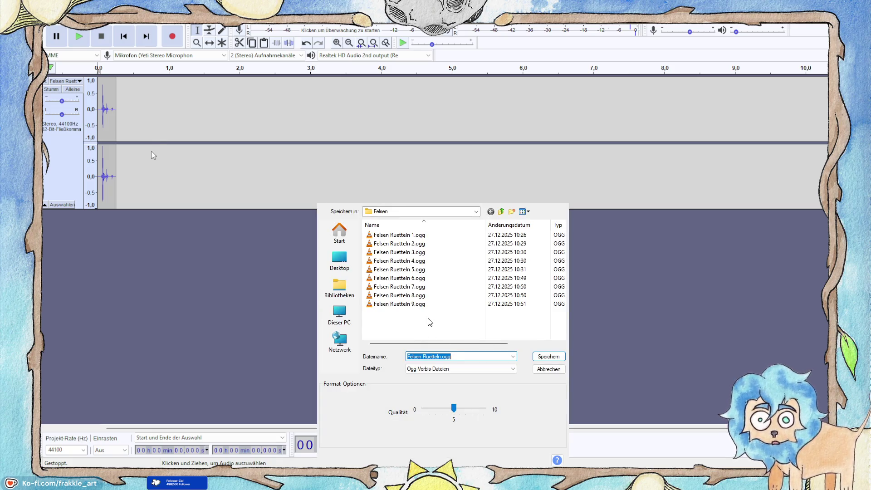
click(409, 304)
click(443, 357)
click(443, 356)
text(1)
key(Return)
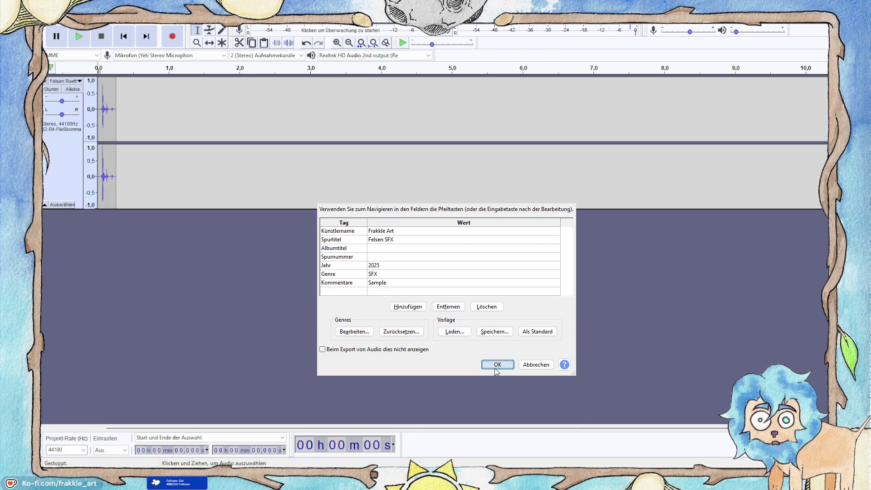
click(499, 365)
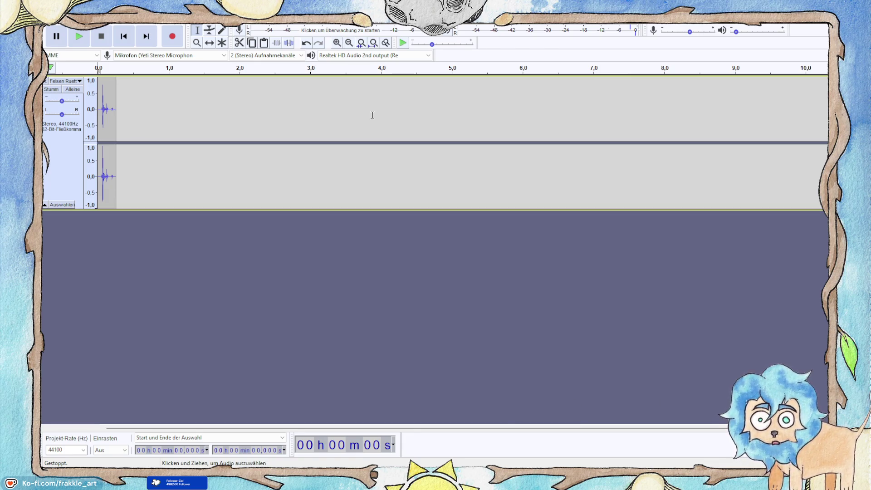
Undo the last cut, then delete the audio after 2.525 s and before about 2.15 s.
key(ctrl+z)
key(ctrl+z)
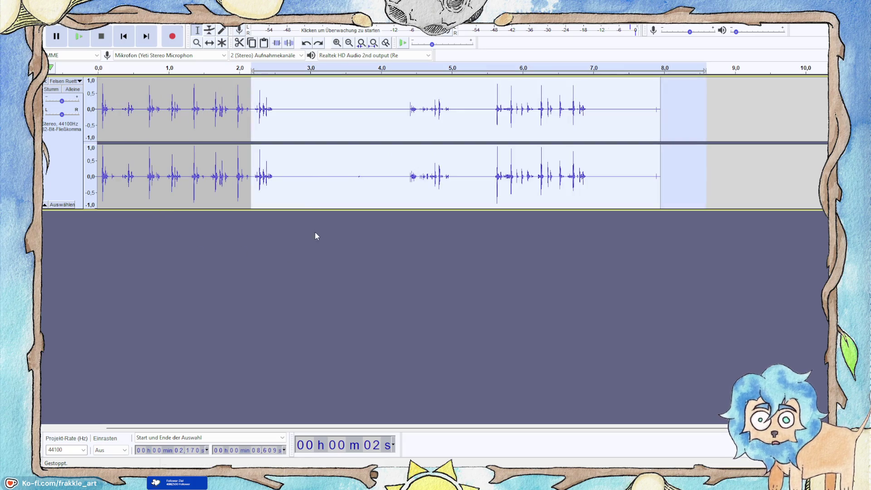
drag(277, 104, 712, 86)
drag(686, 93, 667, 97)
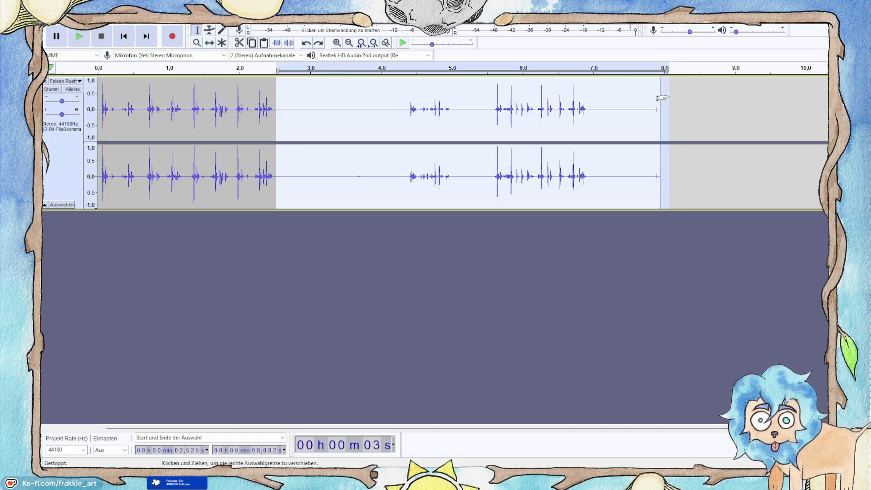
key(Delete)
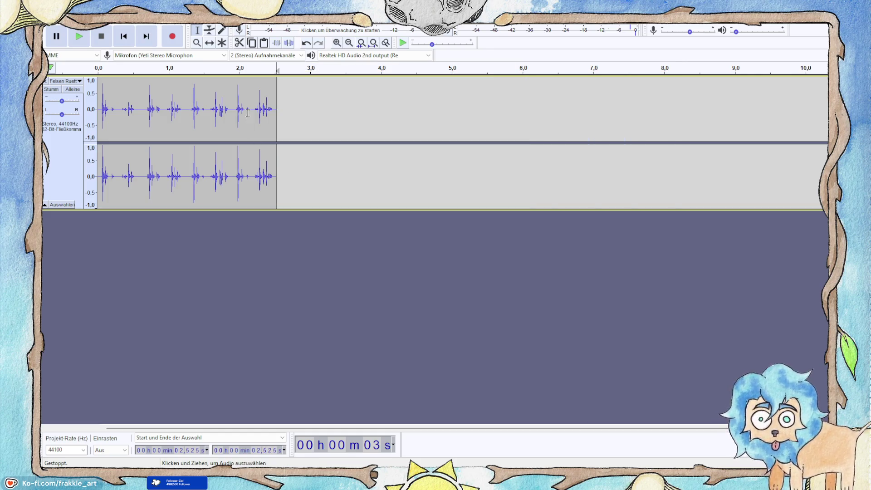
drag(249, 107, 46, 136)
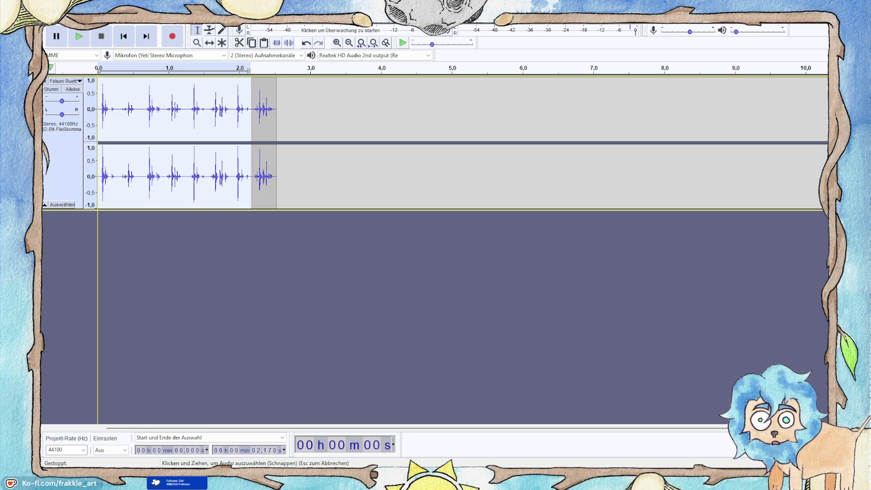
key(Delete)
Audition the clip repeatedly, including from 0.025 s and 0.063 s, then undo the cuts.
key(space)
key(space)
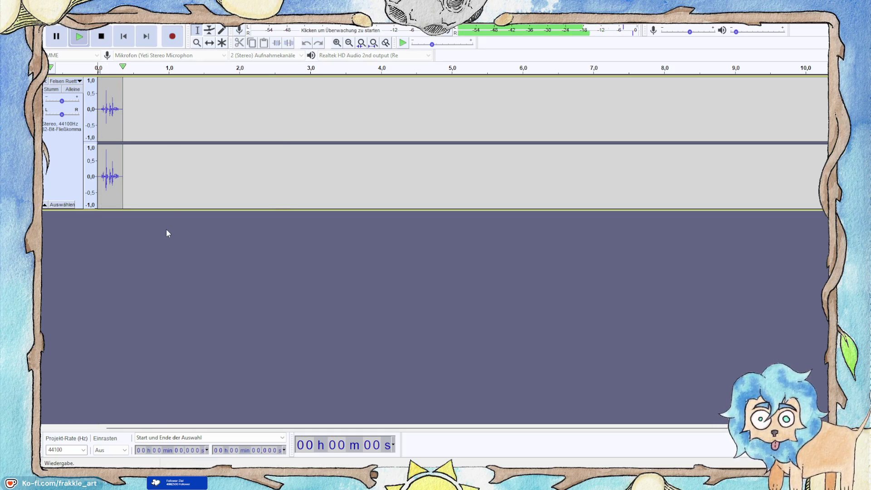
key(space)
key(space)
key(space)
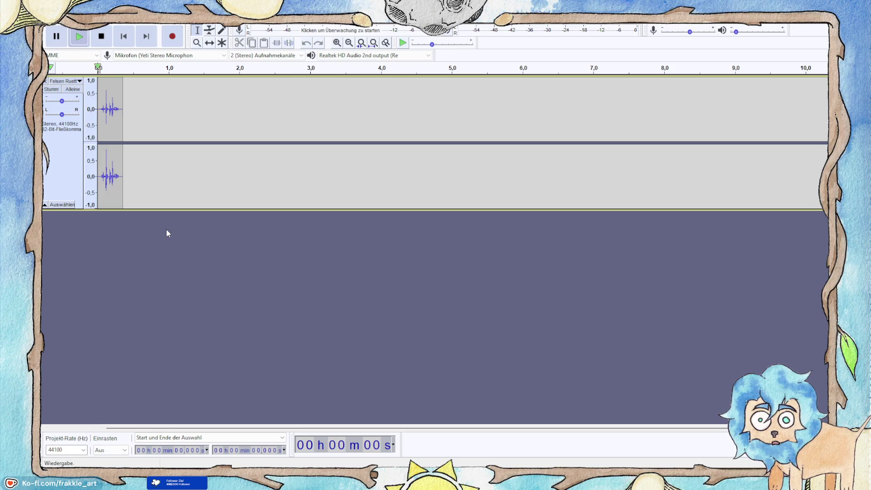
key(space)
key(space)
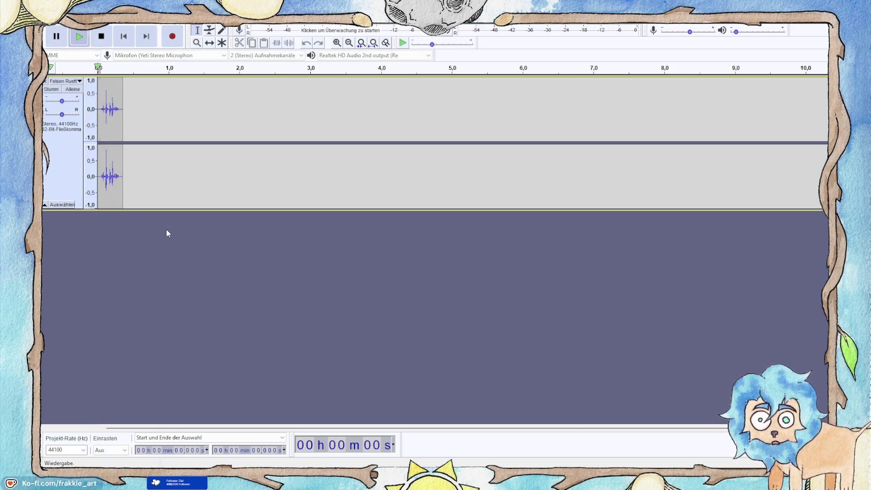
key(space)
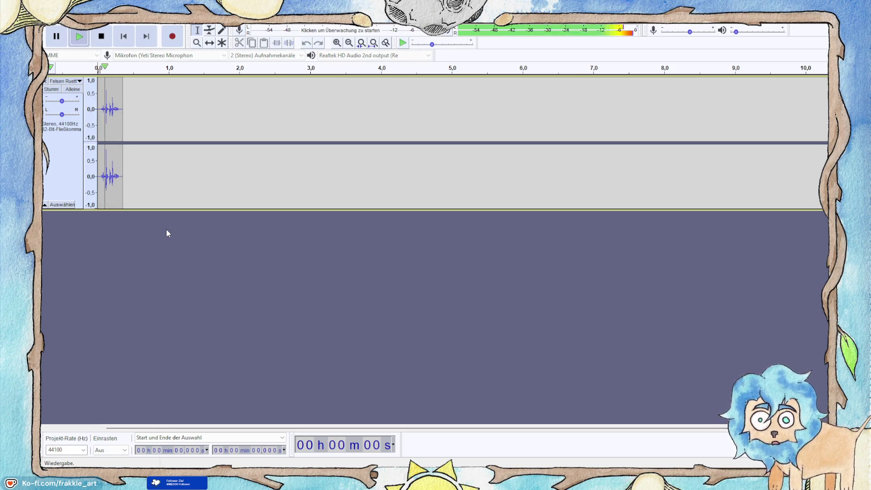
drag(103, 174, 106, 175)
key(space)
key(space)
key(space)
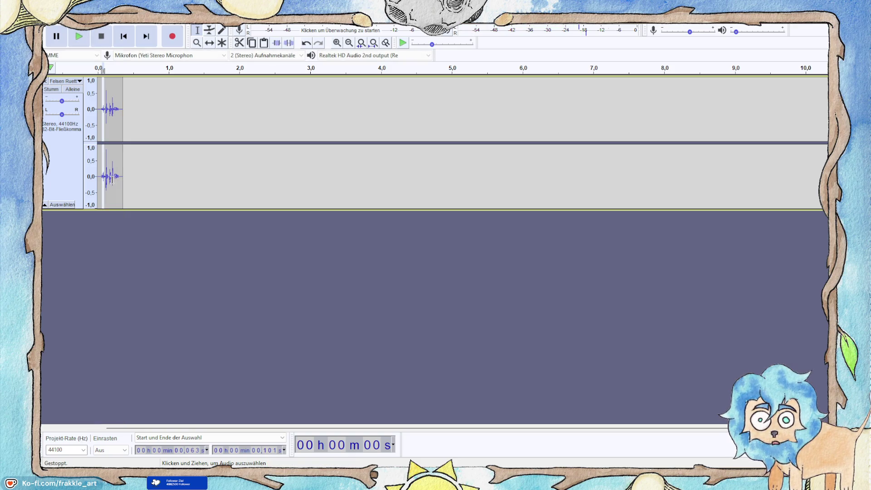
click(103, 177)
key(space)
click(100, 93)
key(space)
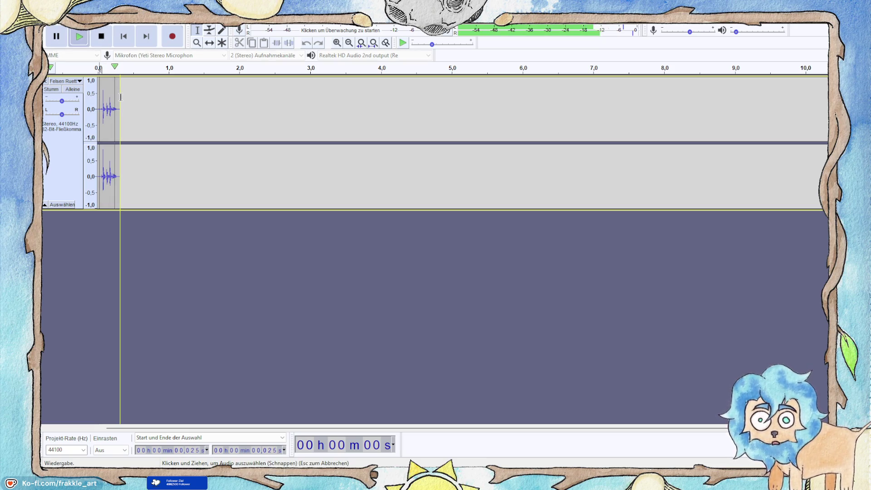
key(space)
key(space)
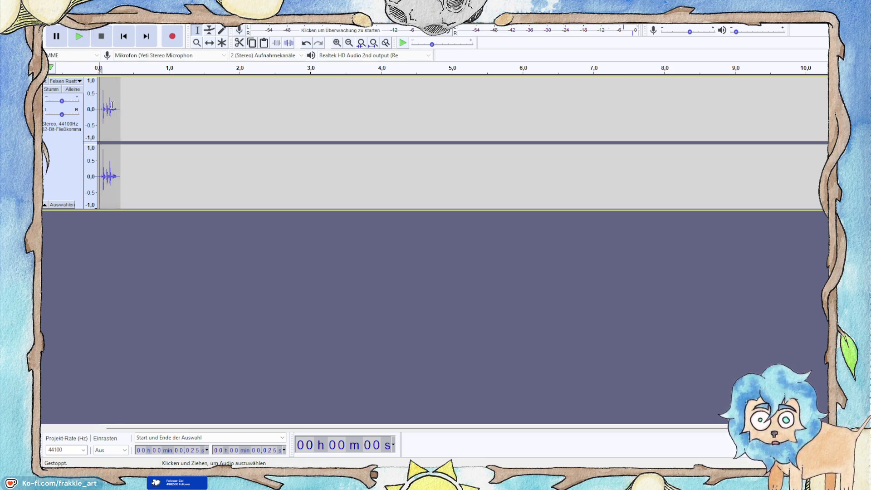
key(ctrl+z)
key(ctrl+z)
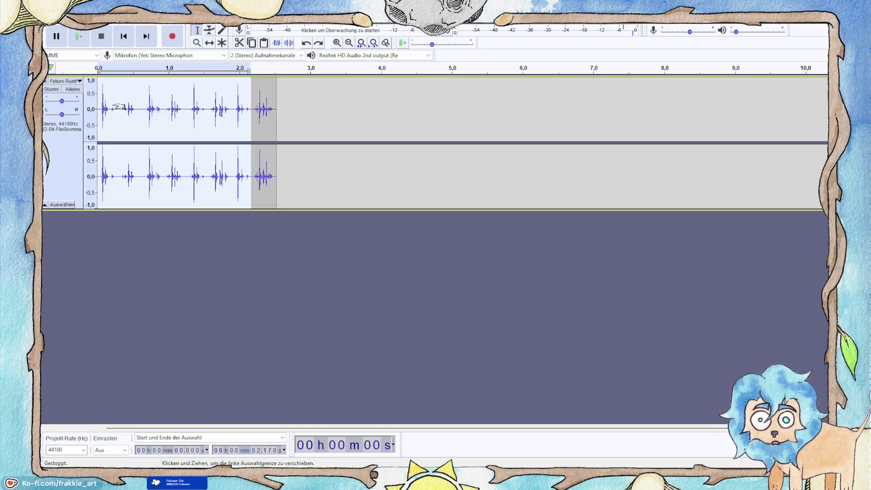
Play the gravel recording from 4.187 s to find the next single hit.
click(395, 95)
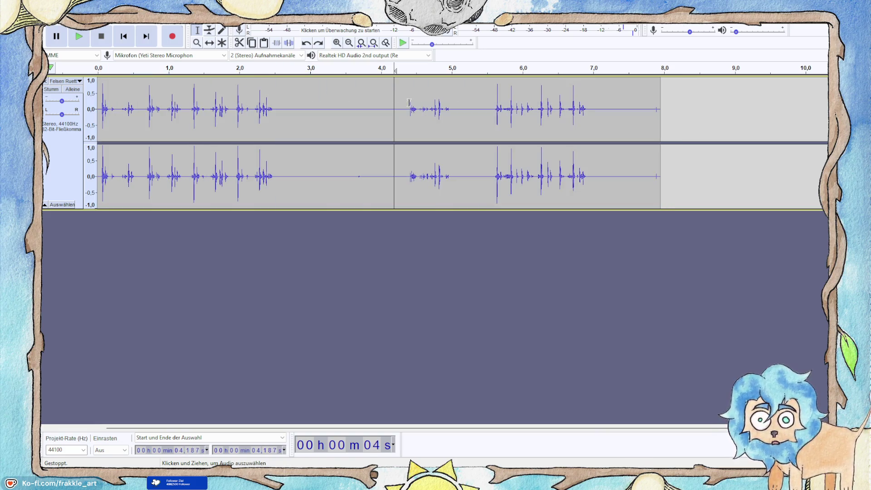
key(space)
key(space)
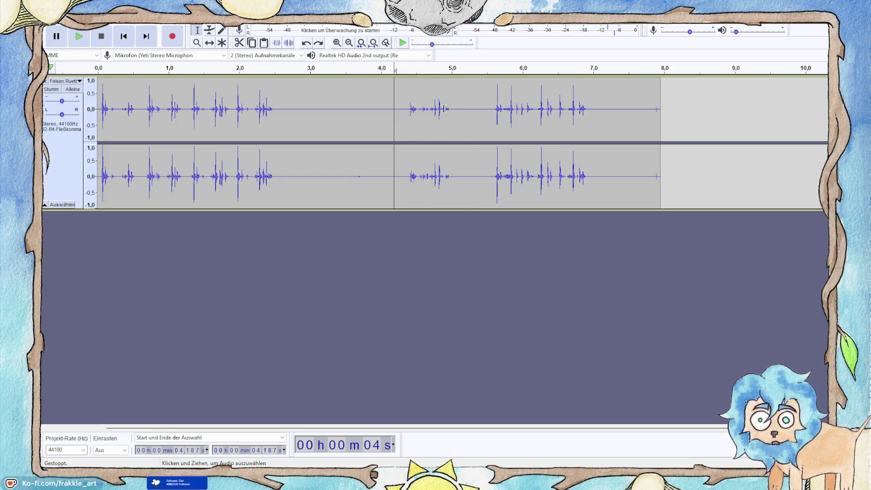
key(space)
key(space)
key(space)
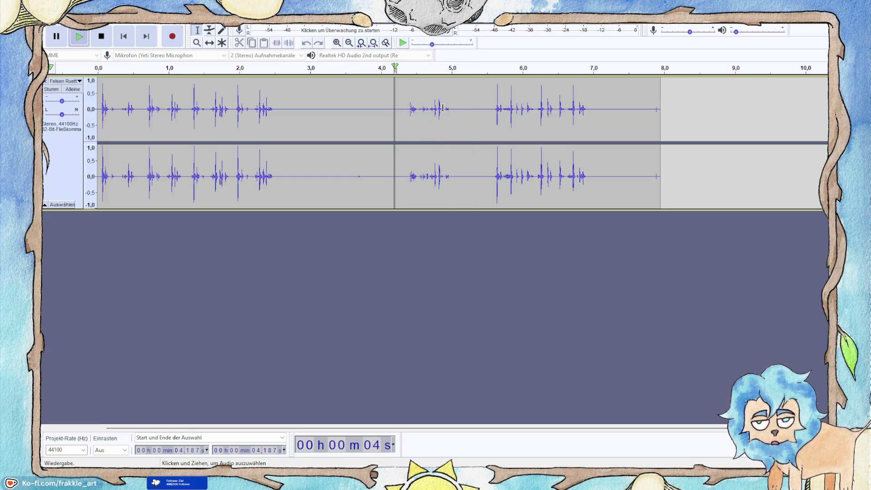
key(space)
Trim to the hit near 4.3 s, cutting audio after 5.03 s, replay it, and start the OGG export.
mouse_move(453, 107)
mouse_down()
mouse_move(828, 114)
mouse_move(741, 114)
mouse_up()
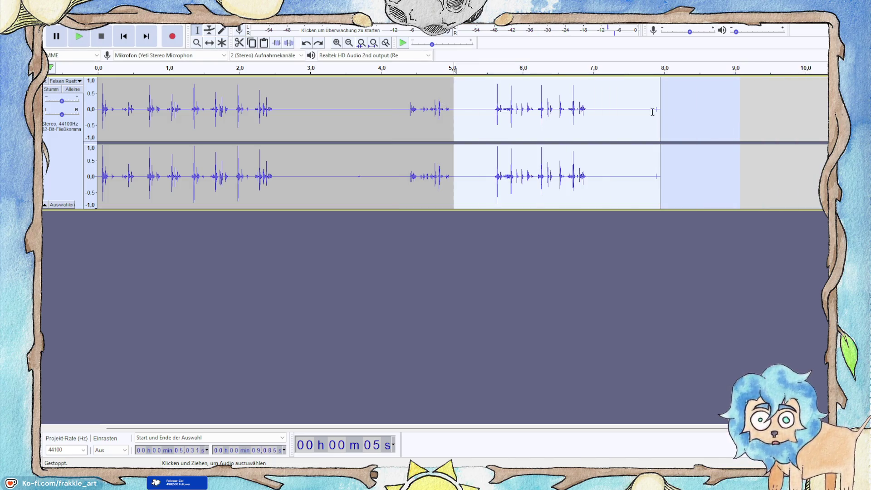
key(Delete)
drag(404, 101, 36, 109)
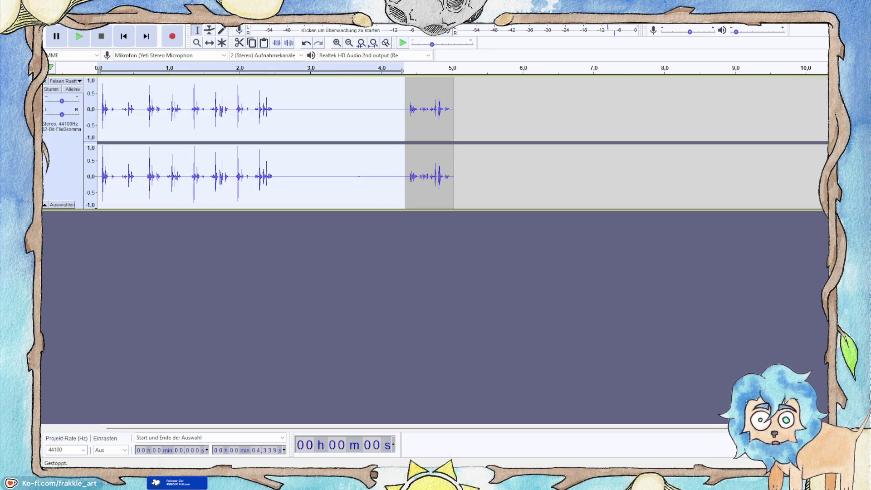
key(Delete)
key(space)
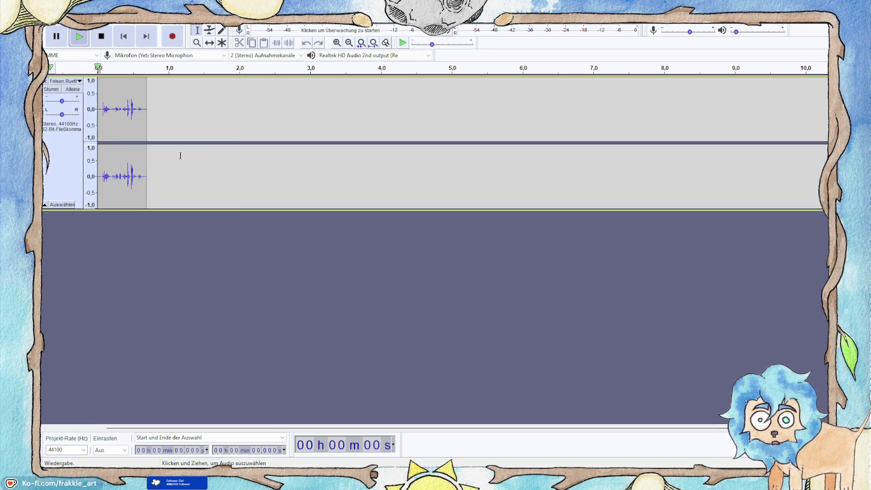
key(space)
key(space)
key(space)
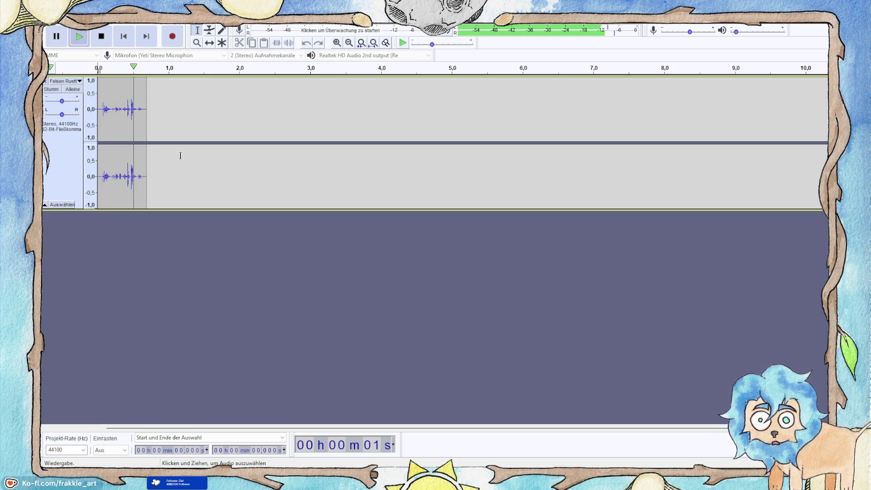
key(space)
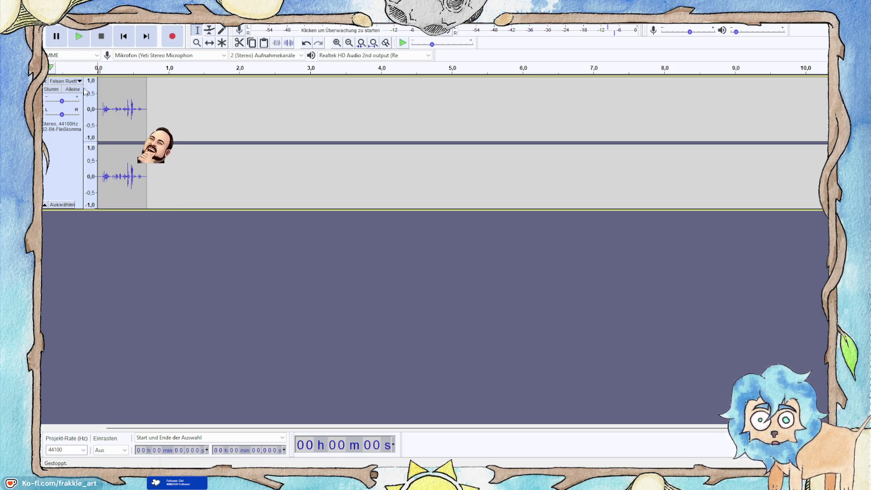
key(ctrl+shift+e)
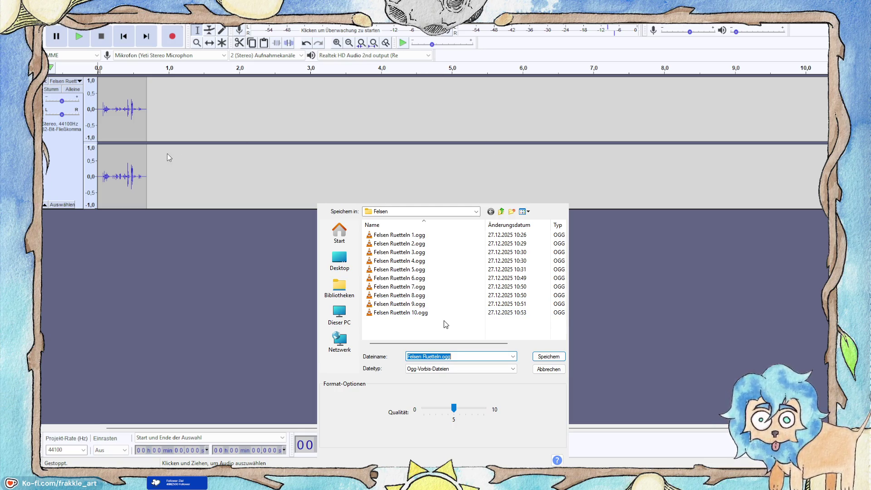
Save the hit as Felsen Ruetteln 11.ogg, then undo back to the full gravel recording.
click(450, 356)
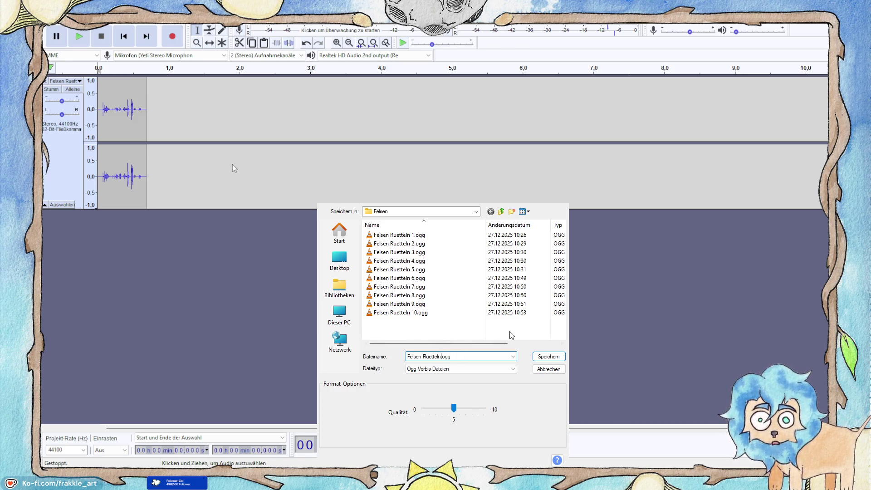
text(11)
key(Return)
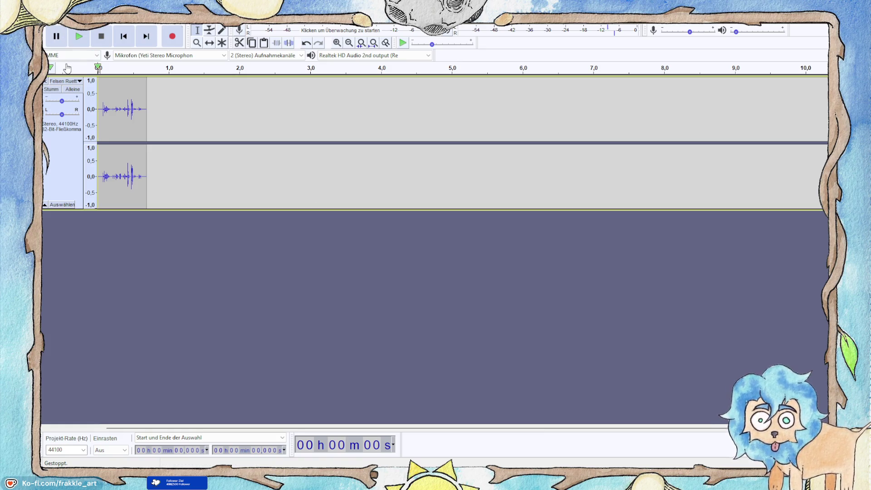
key(ctrl+z)
key(ctrl+z)
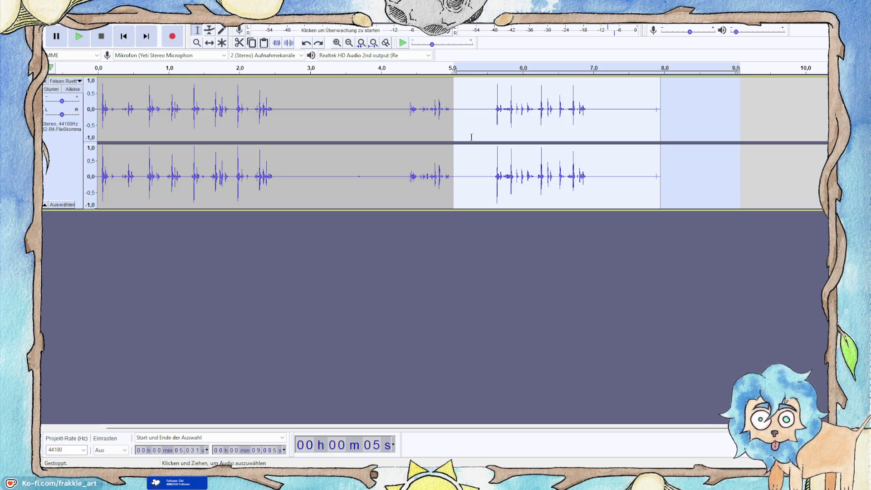
Audition the recording from 5.4 s and select the hit from 5.59 to 6.92 s.
click(481, 103)
key(space)
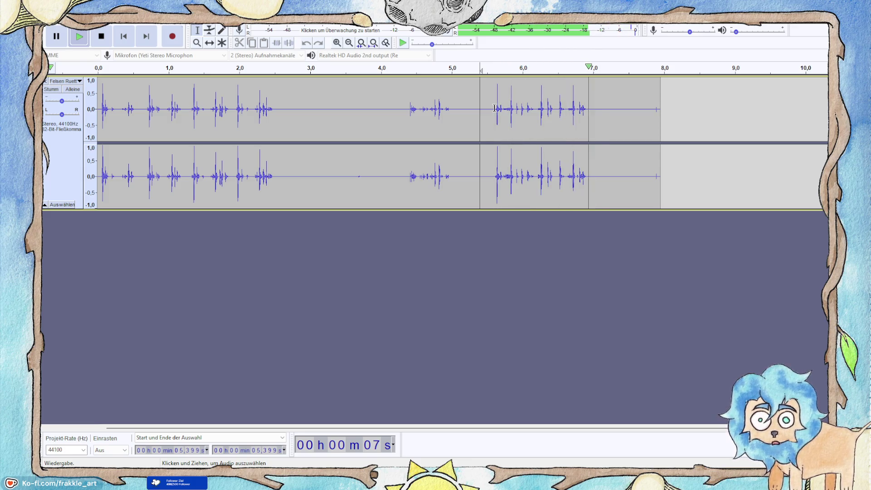
key(space)
key(space)
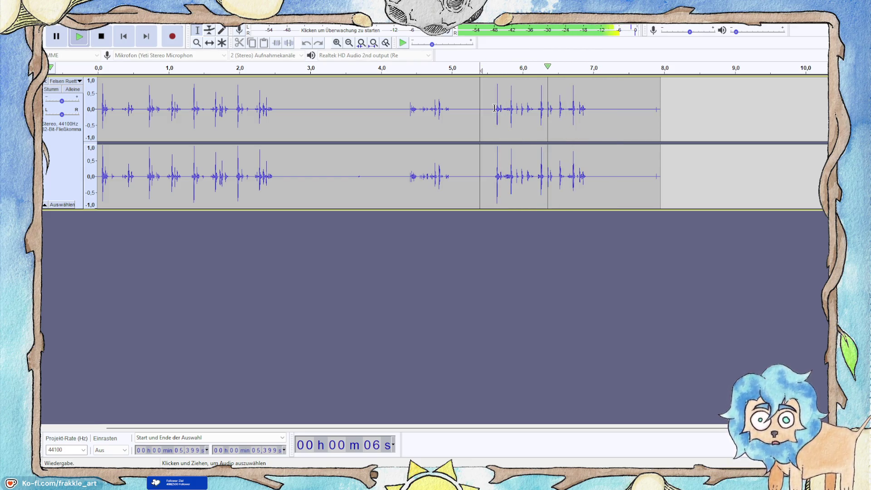
key(space)
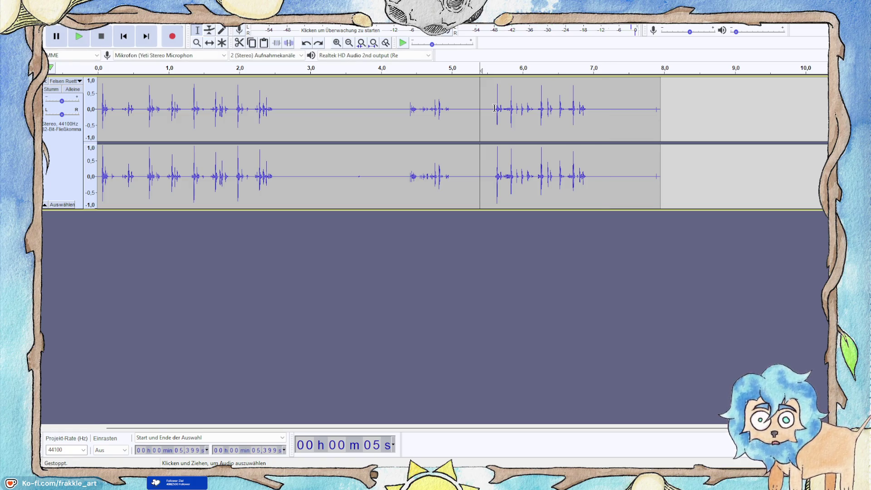
mouse_move(493, 108)
mouse_down()
mouse_move(595, 110)
mouse_move(580, 114)
mouse_up()
key(space)
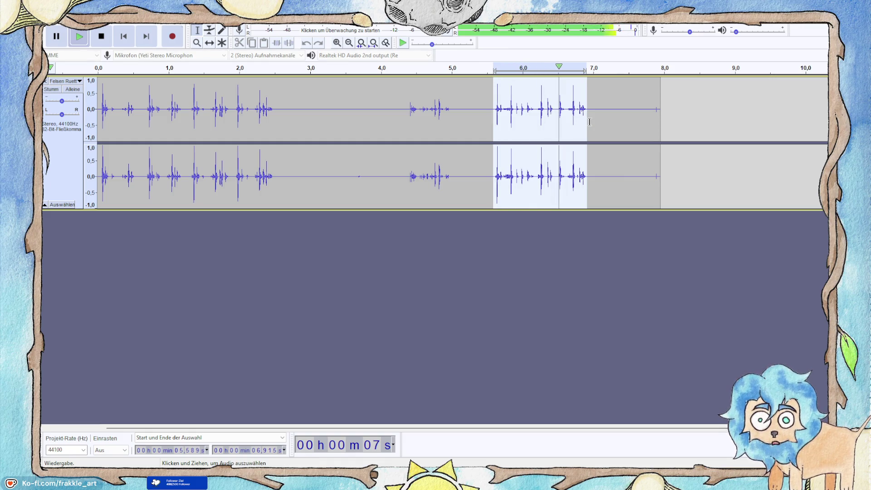
key(space)
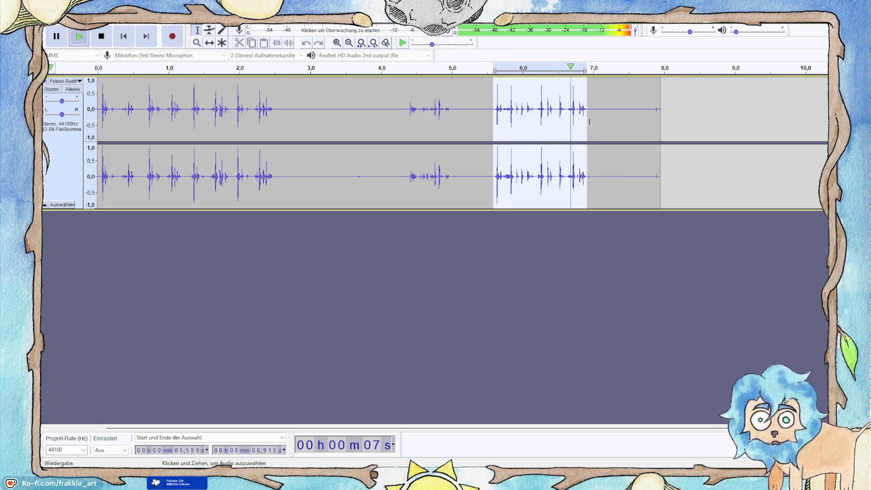
key(space)
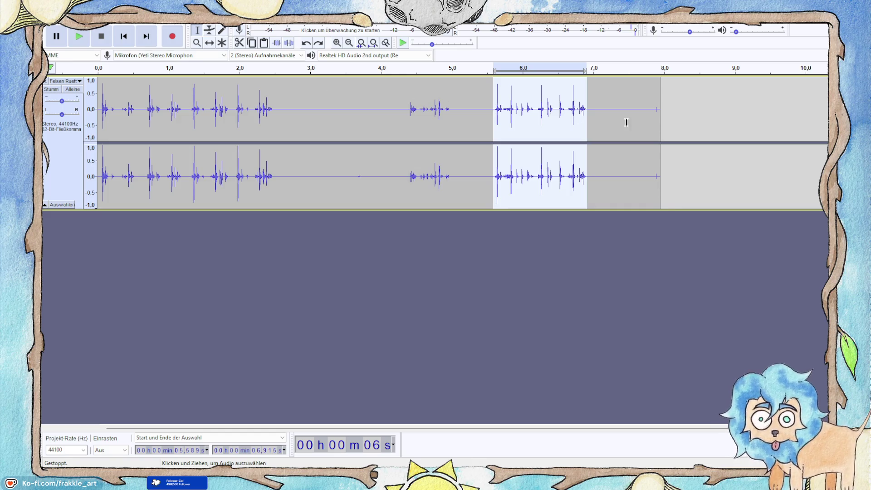
Delete the audio after and before the 5.59–6.92 s hit.
drag(690, 117, 591, 117)
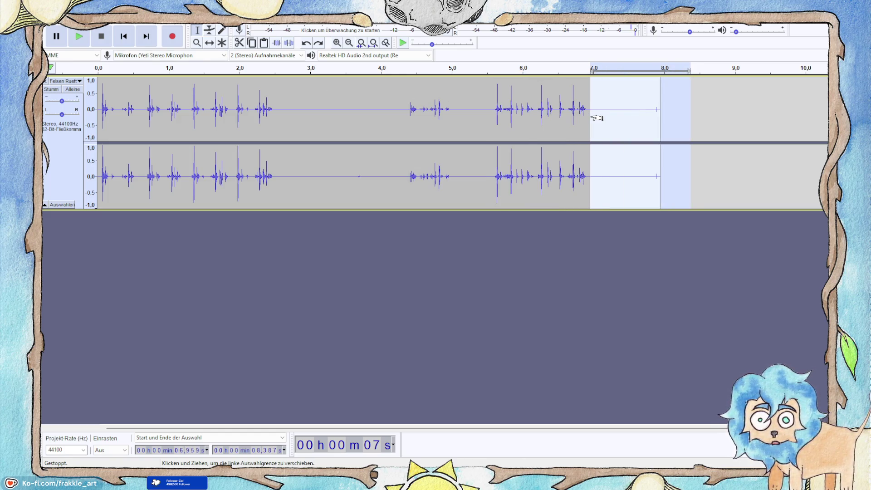
key(Delete)
drag(494, 106, 96, 109)
key(Delete)
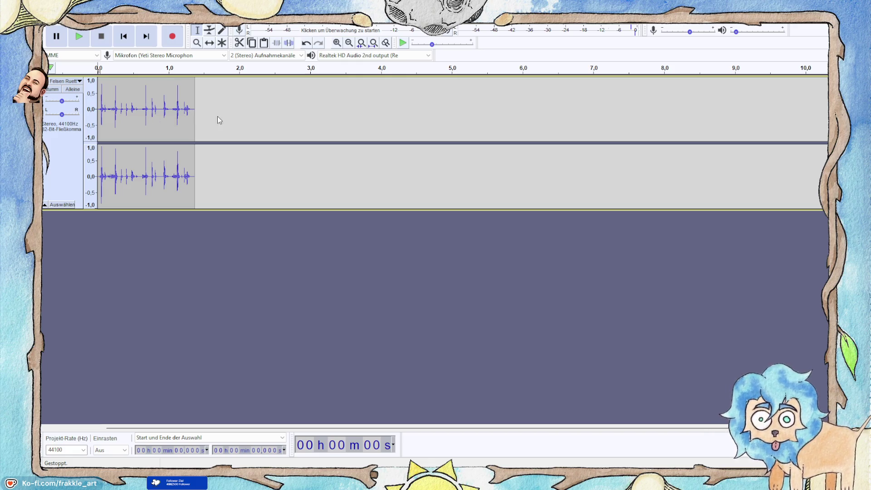
Export the trimmed hit as Felsen Ruetteln 12.ogg.
key(ctrl+shift+e)
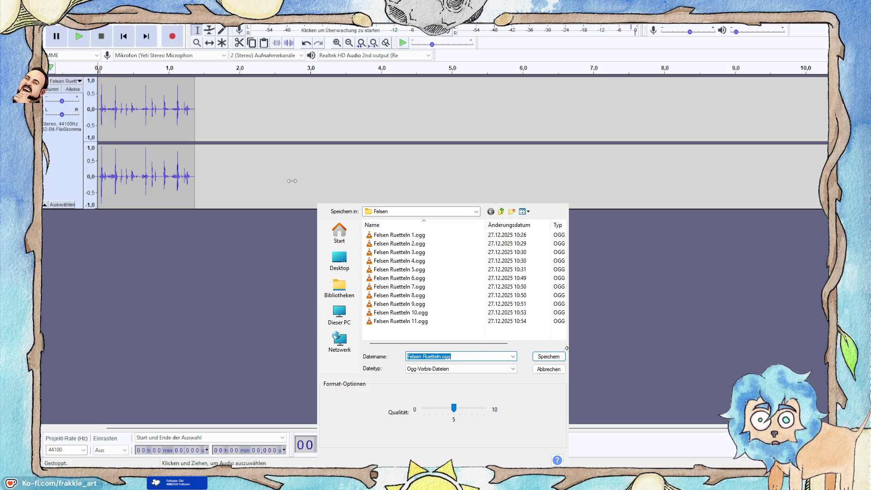
click(440, 357)
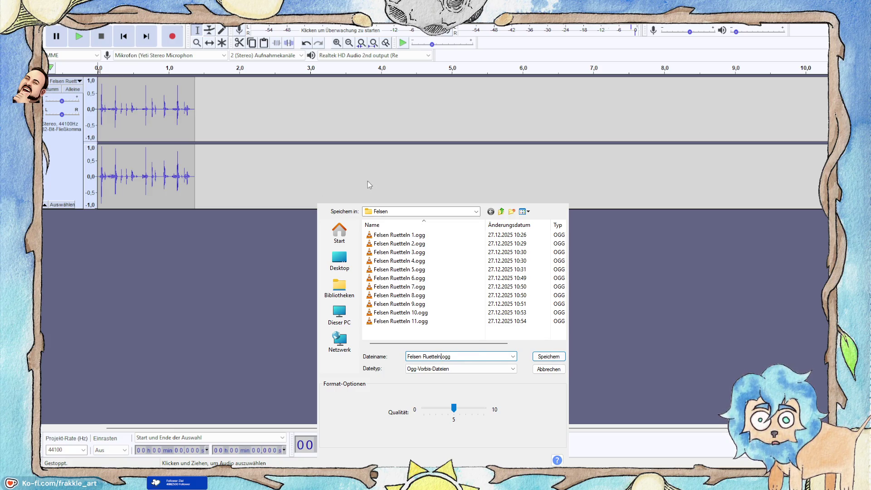
text(12)
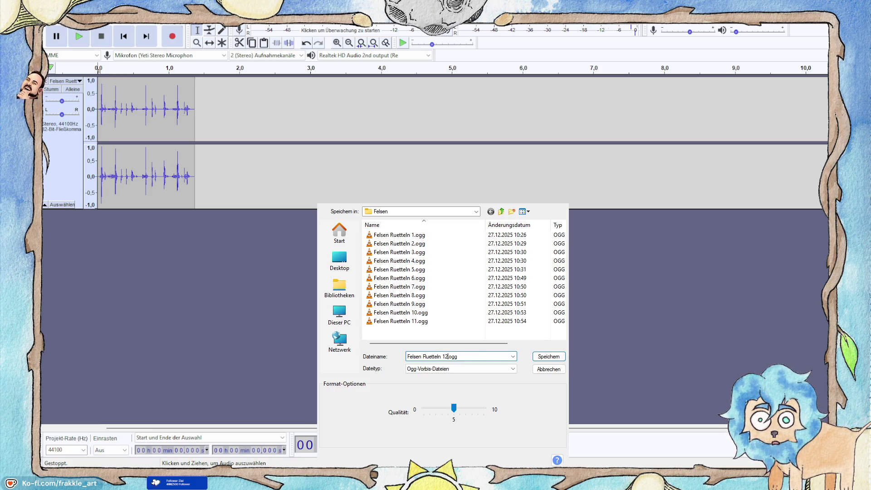
key(Return)
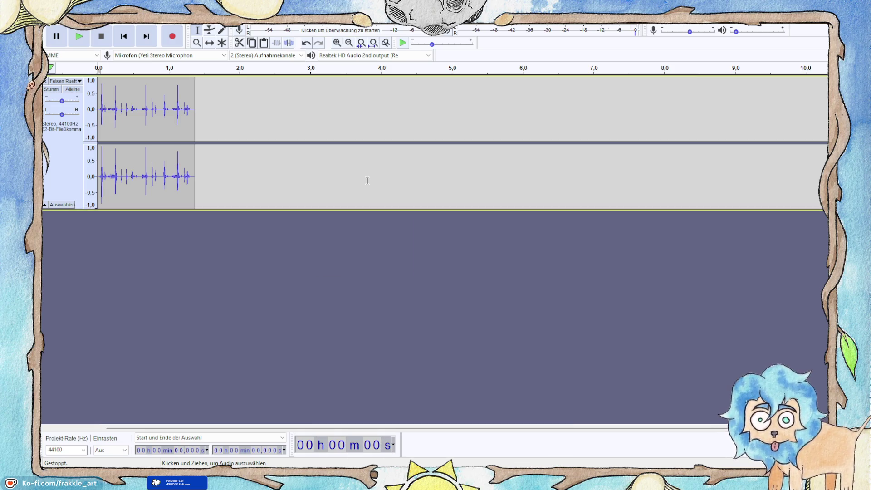
Undo three edits to restore earlier audio, clear the selection, pause, and switch to Godot.
key(ctrl+z)
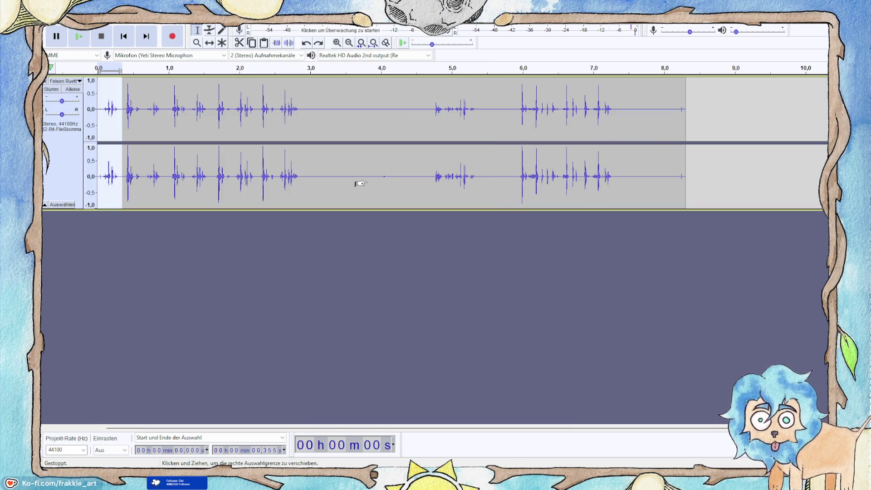
key(ctrl+z)
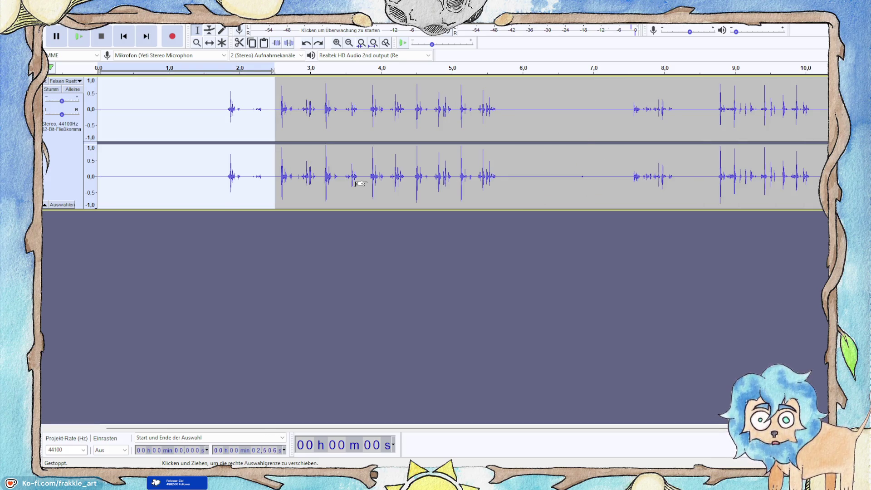
key(ctrl+z)
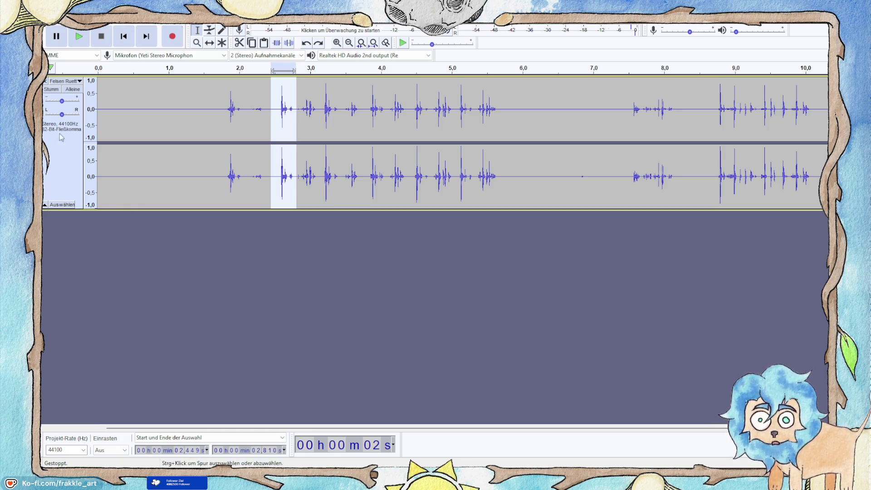
click(298, 241)
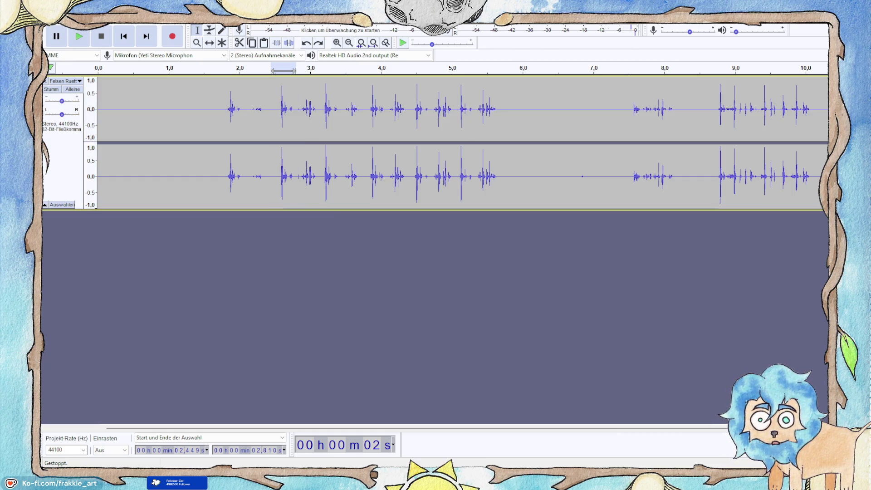
click(57, 37)
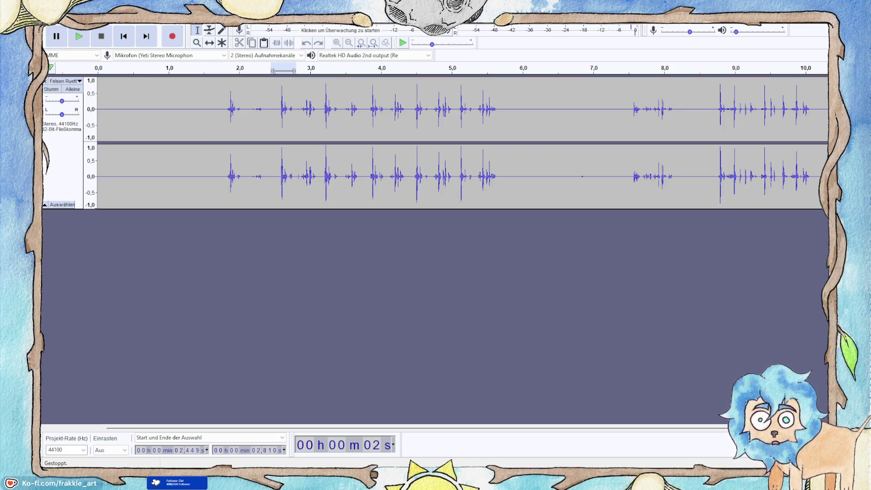
key(alt+Tab)
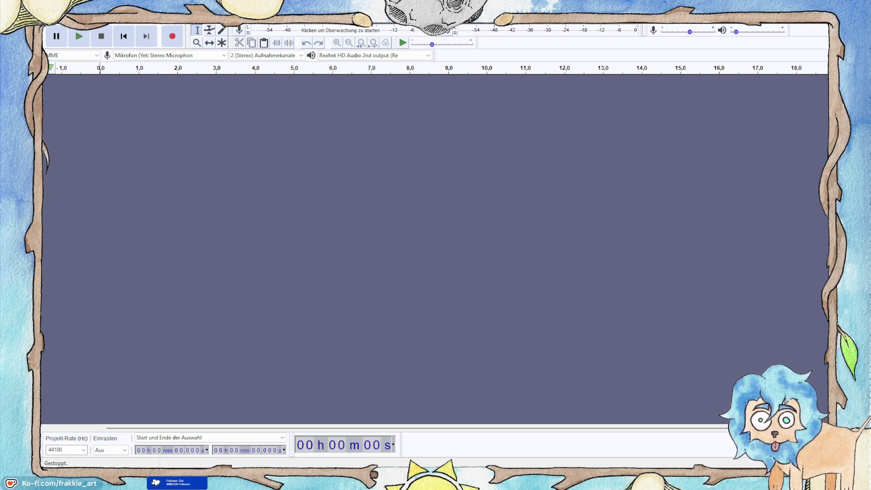
key(shift)
key(ctrl+1)
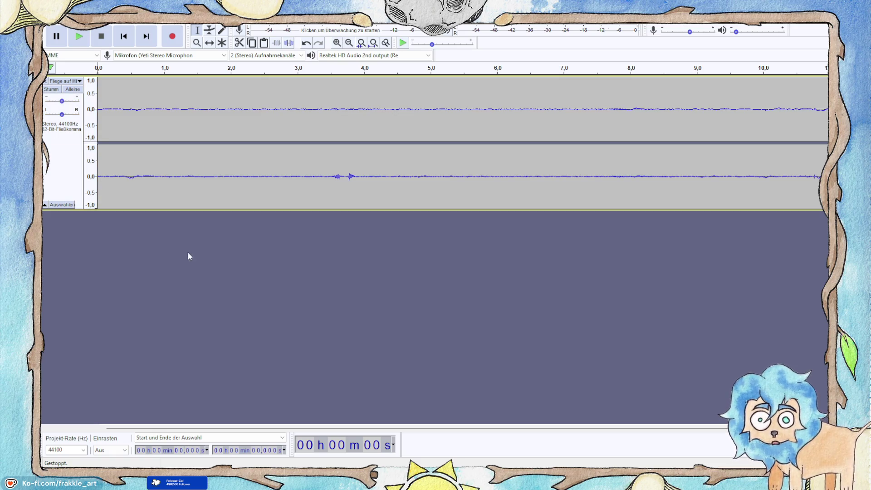
Play the near-silent test recording from 3.38 s several times, then undo it.
click(322, 180)
key(space)
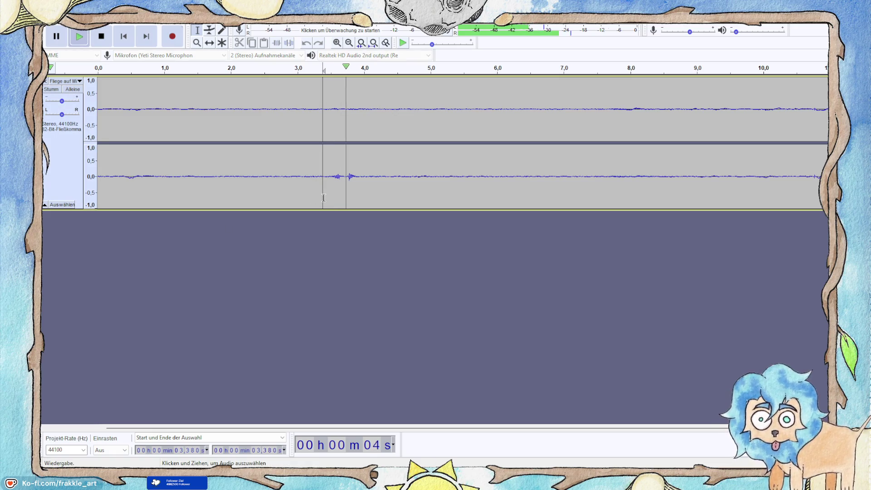
key(space)
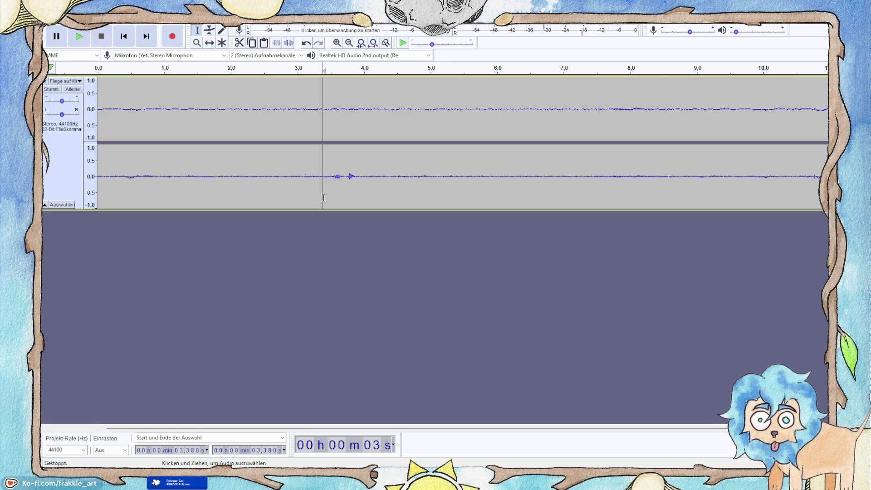
key(space)
key(space)
key(space)
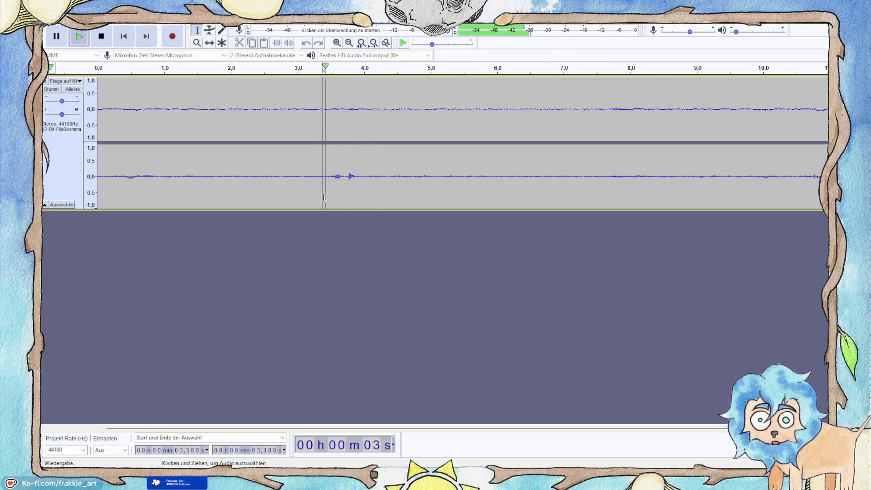
key(space)
key(space)
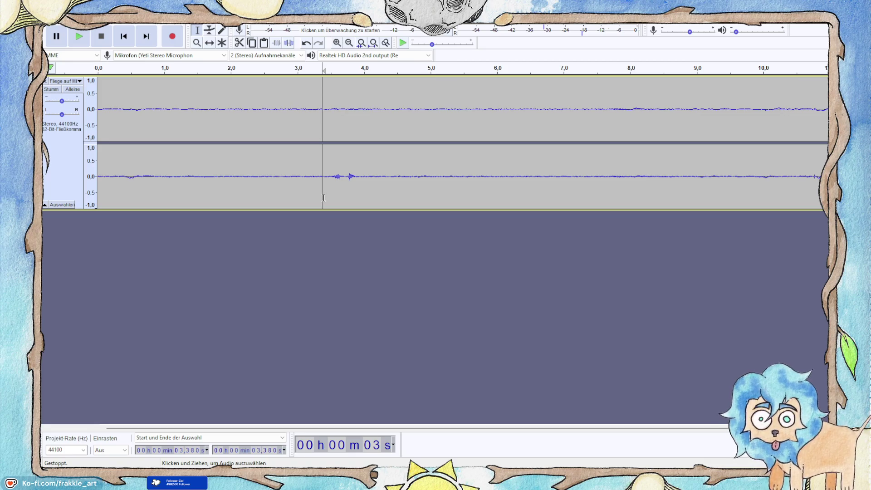
key(space)
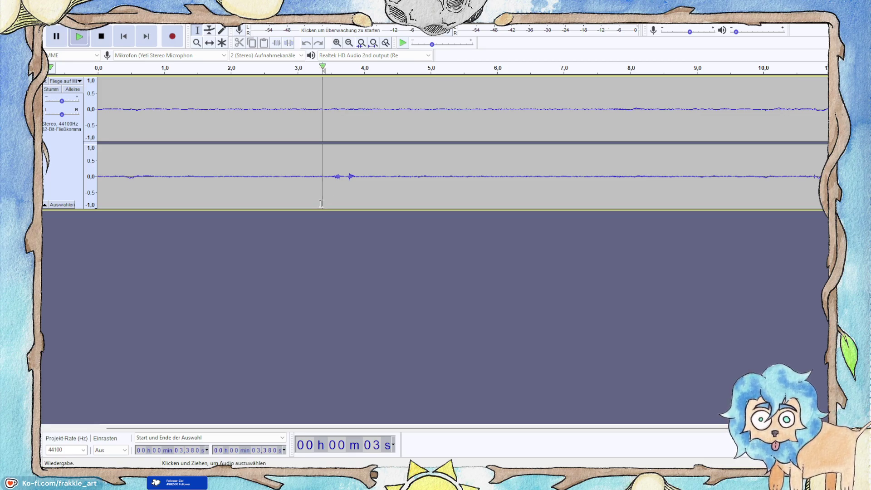
key(space)
key(space)
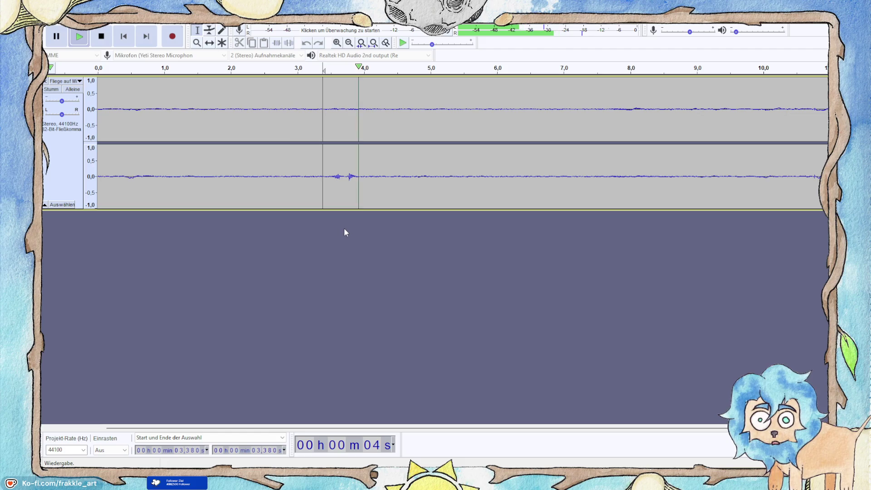
key(space)
key(space)
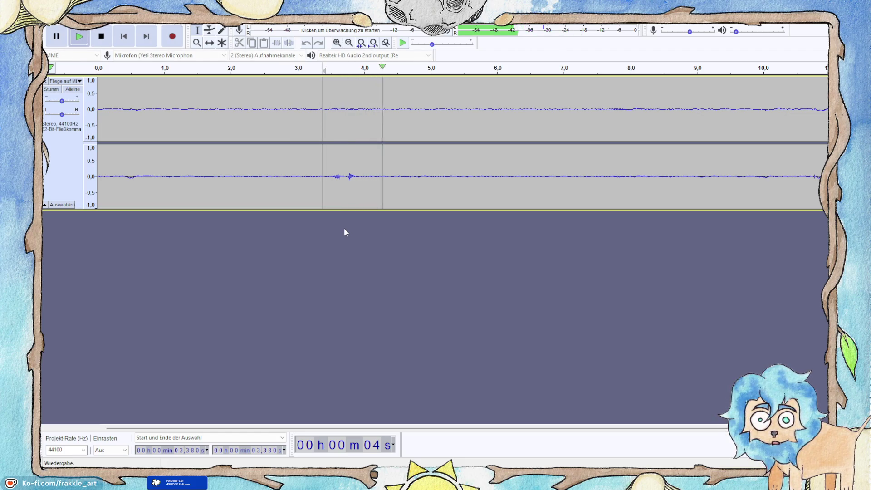
key(space)
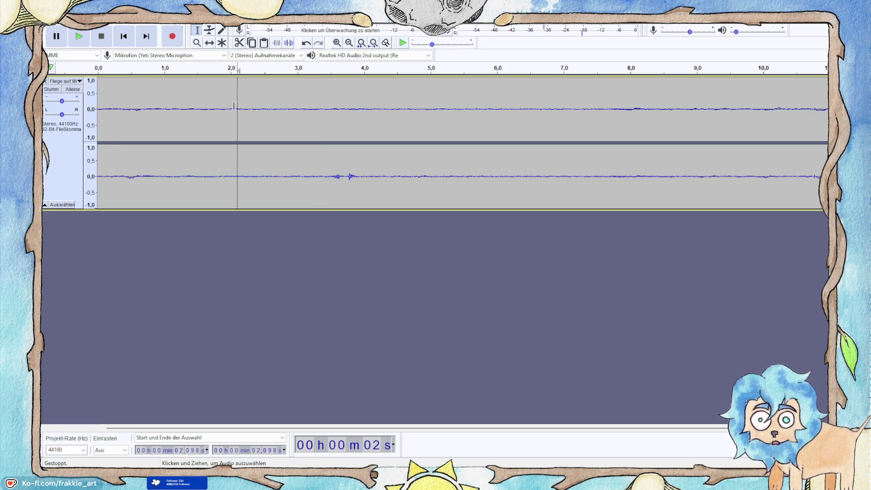
key(ctrl+z)
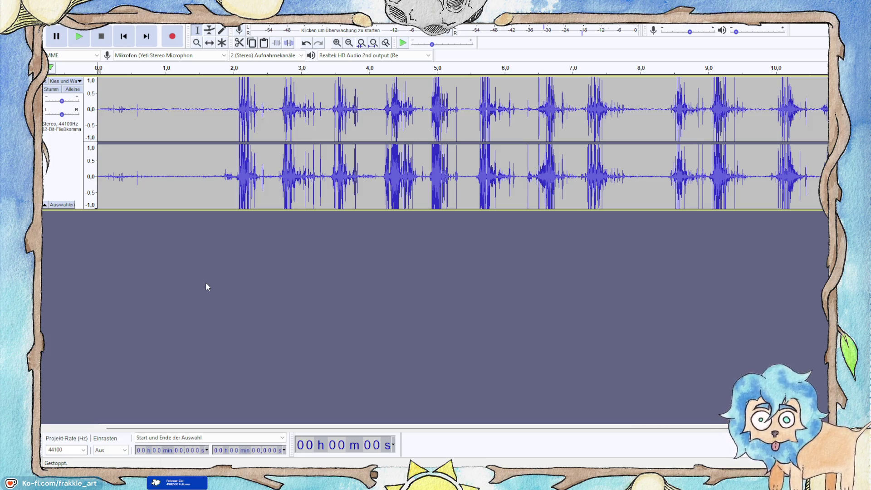
Dismiss the unsaved-project warning, Noise Gate the whole recording, and play it back twice.
key(ctrl+s)
key(Return)
key(ctrl+a)
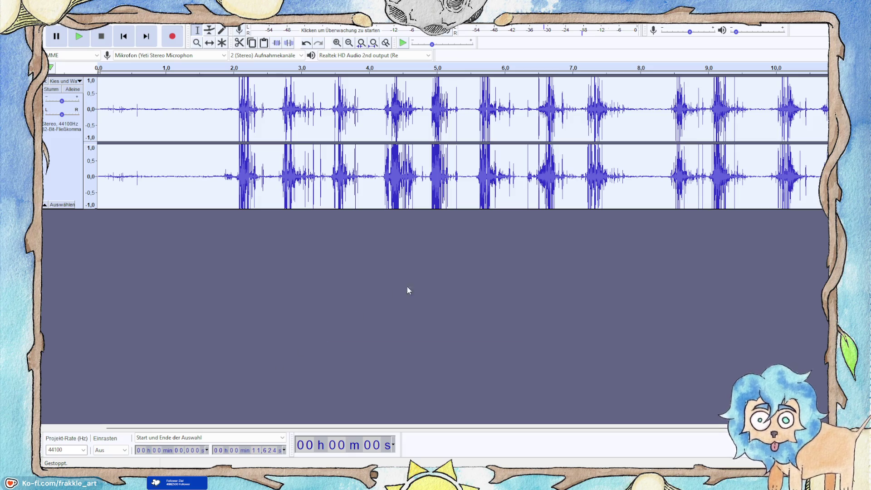
click(444, 325)
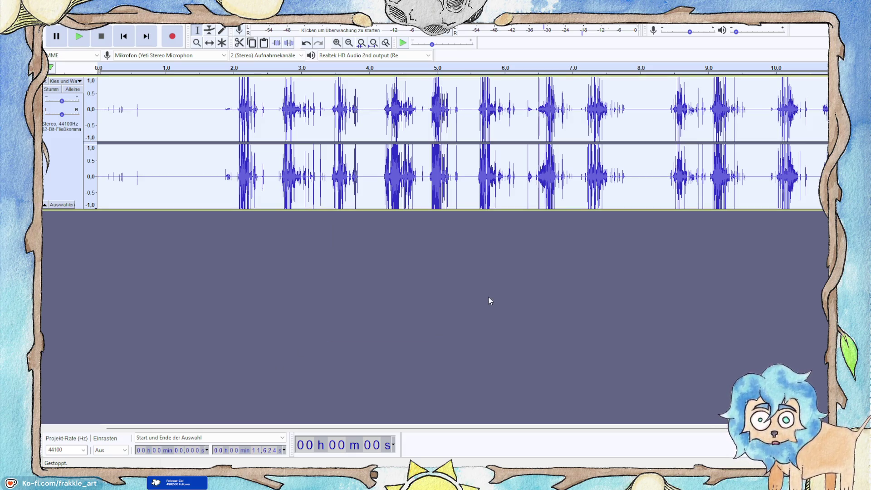
key(space)
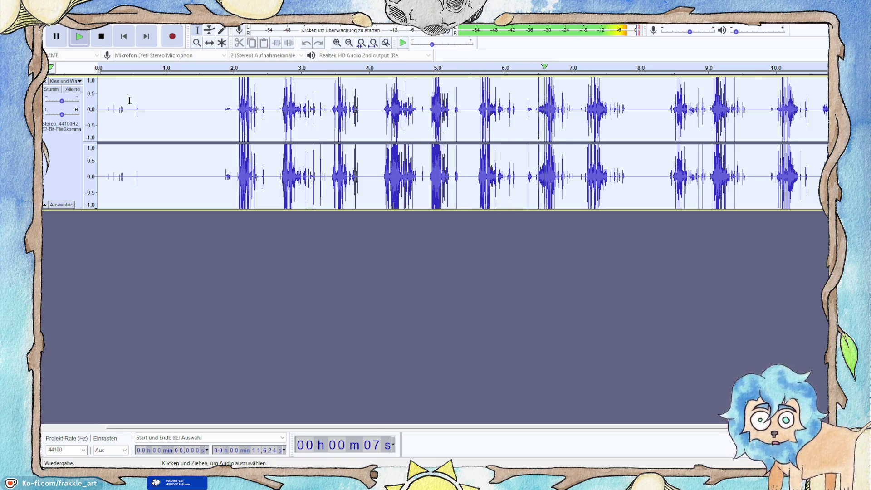
key(space)
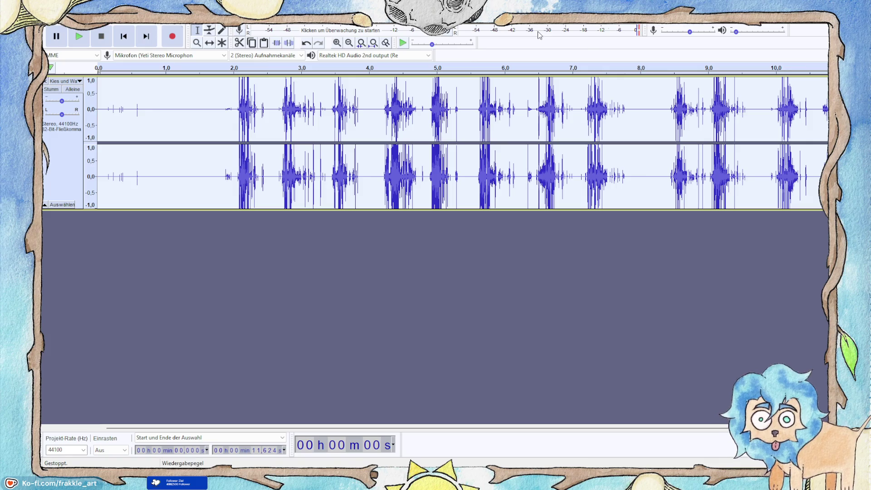
key(space)
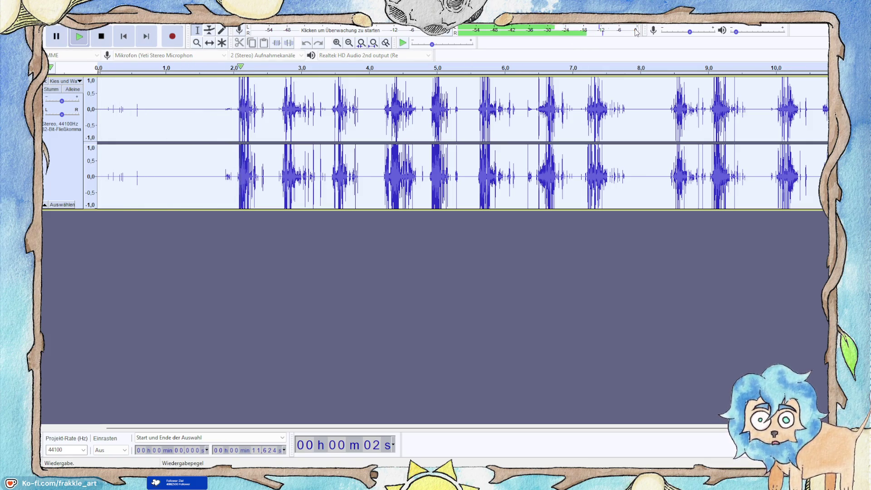
key(space)
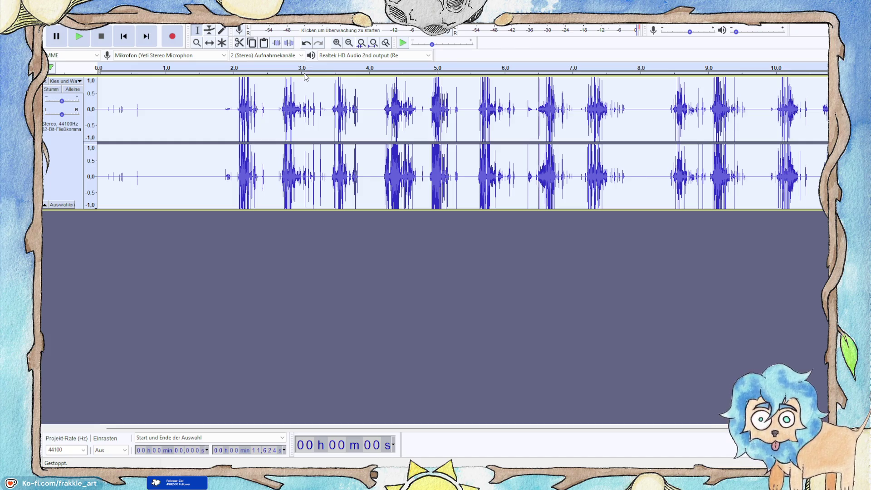
Apply a 10 dB bass boost with Bass and Treble and listen to the result.
key(ctrl+r)
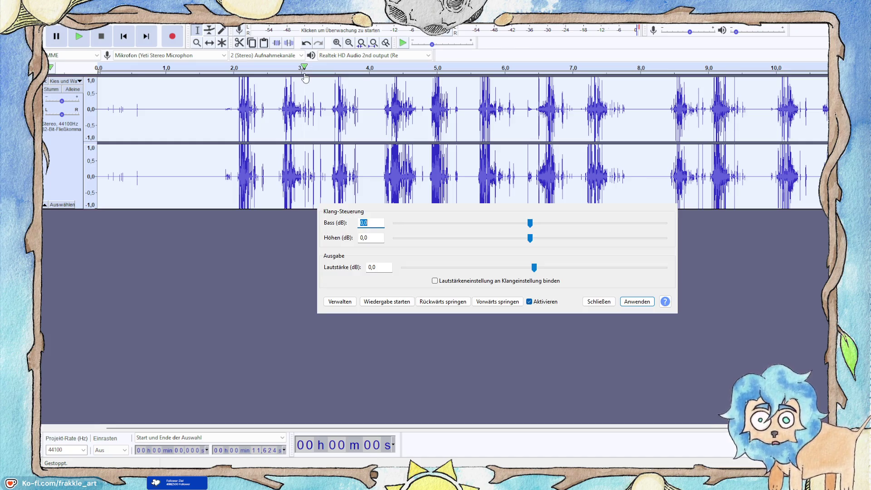
drag(530, 223, 575, 222)
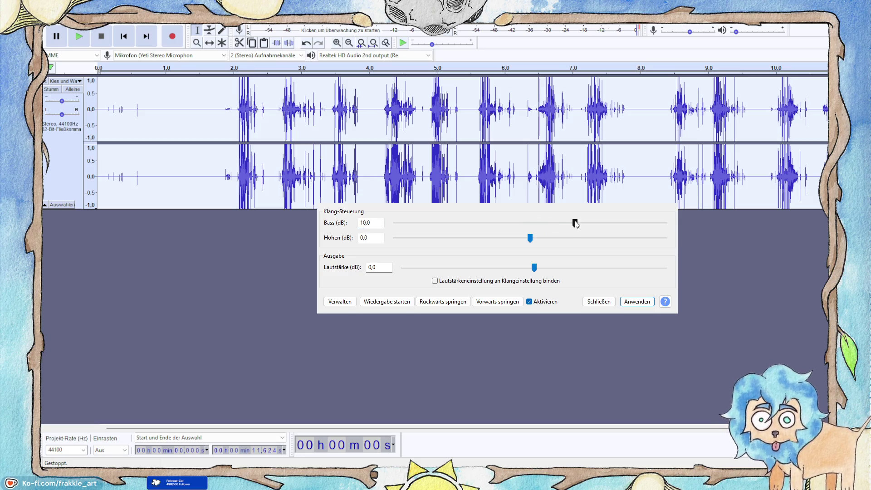
click(634, 301)
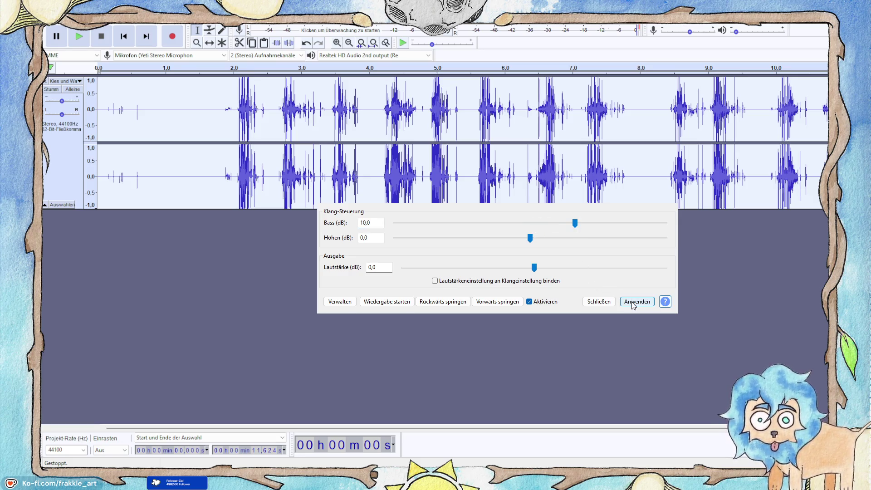
click(599, 301)
key(space)
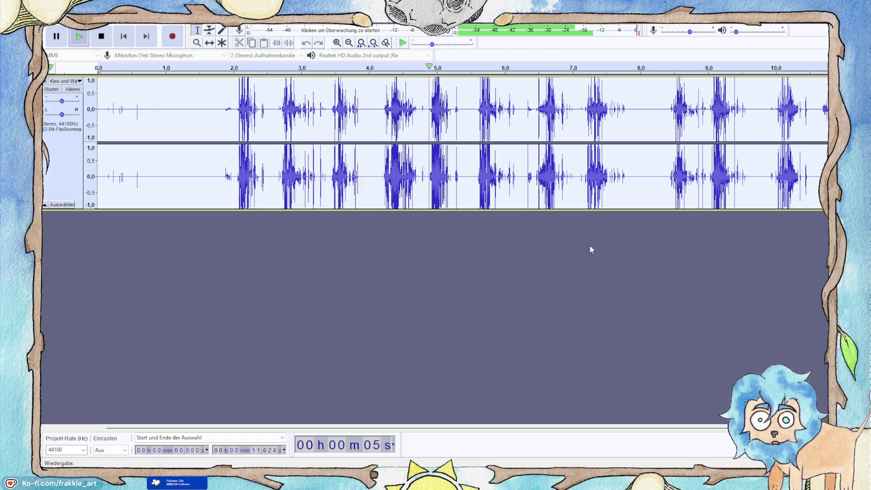
key(space)
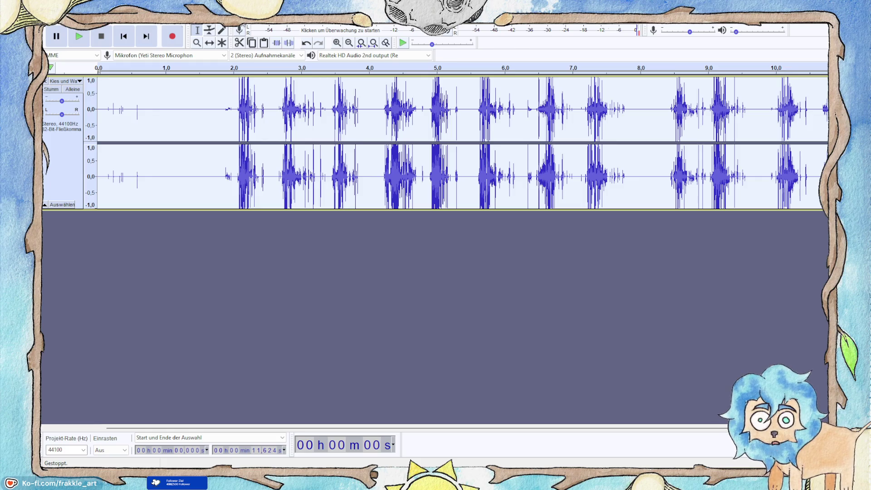
Apply a −10 dB treble cut and glance at the Bass and Treble help page.
key(ctrl+r)
drag(533, 244, 485, 240)
click(626, 304)
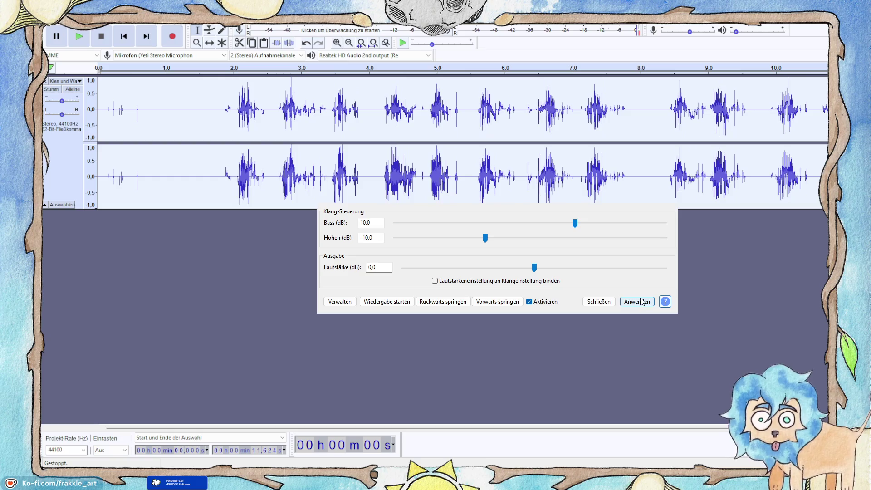
click(665, 302)
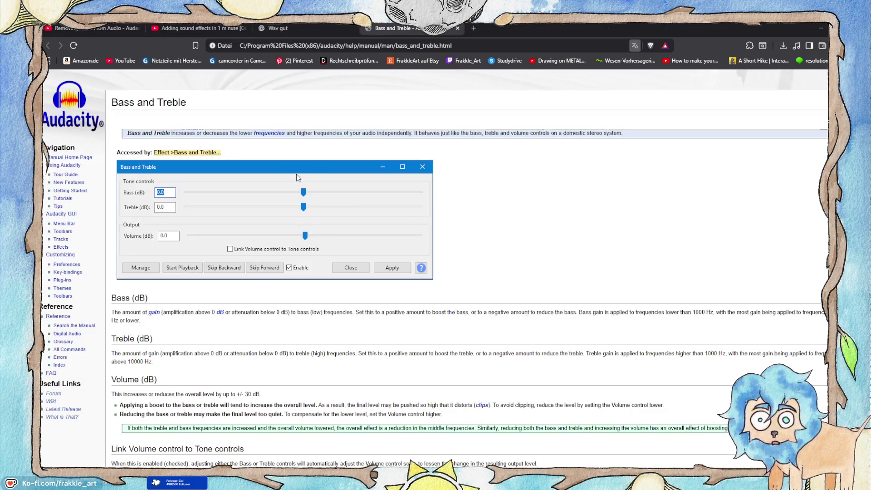
click(457, 29)
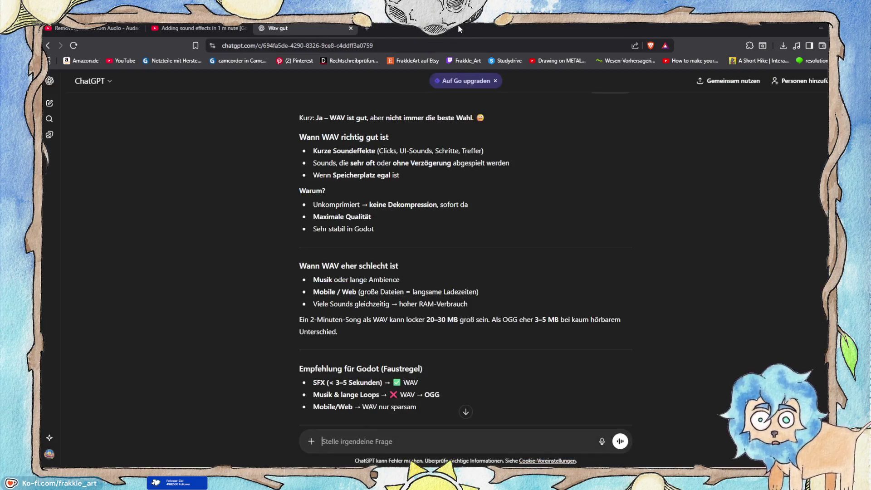
click(821, 28)
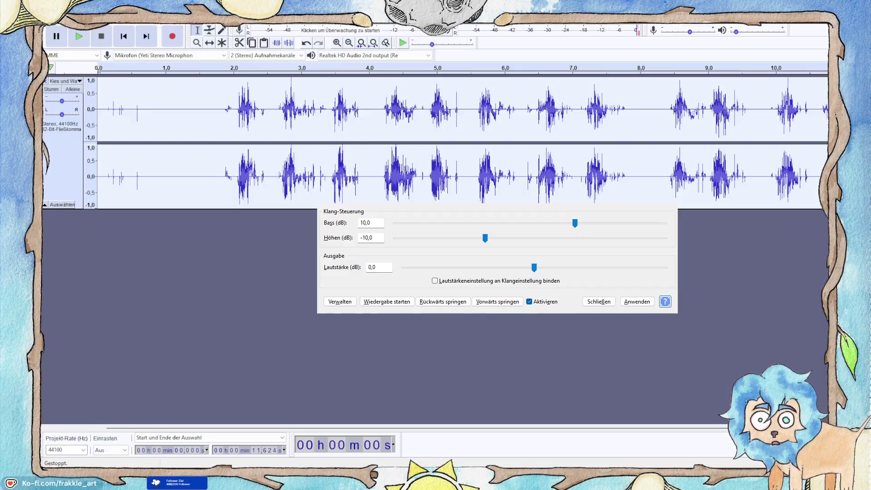
click(637, 302)
key(space)
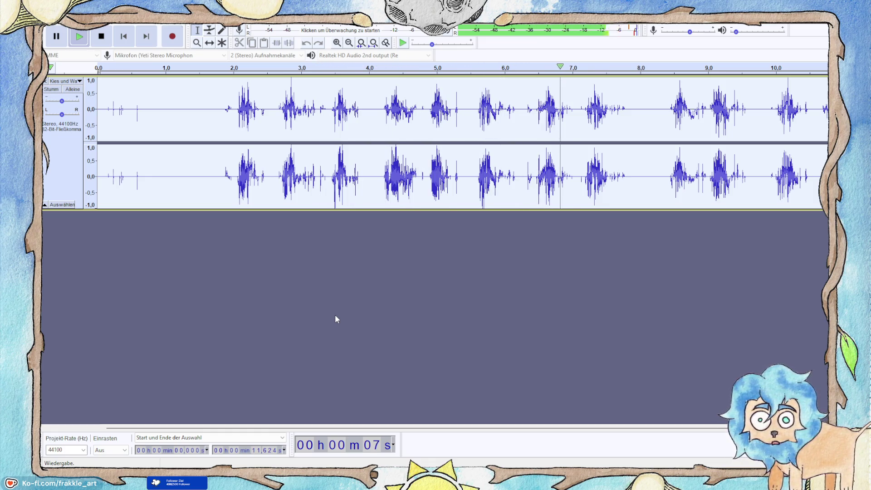
key(space)
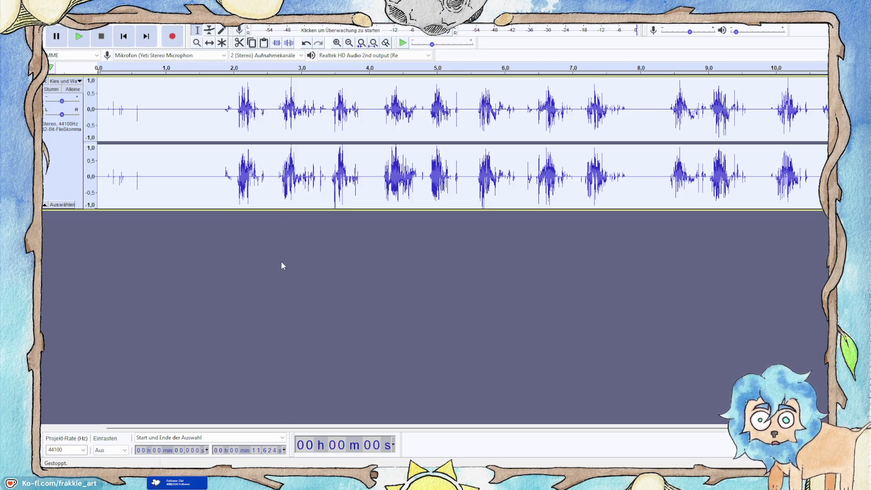
key(ctrl+r)
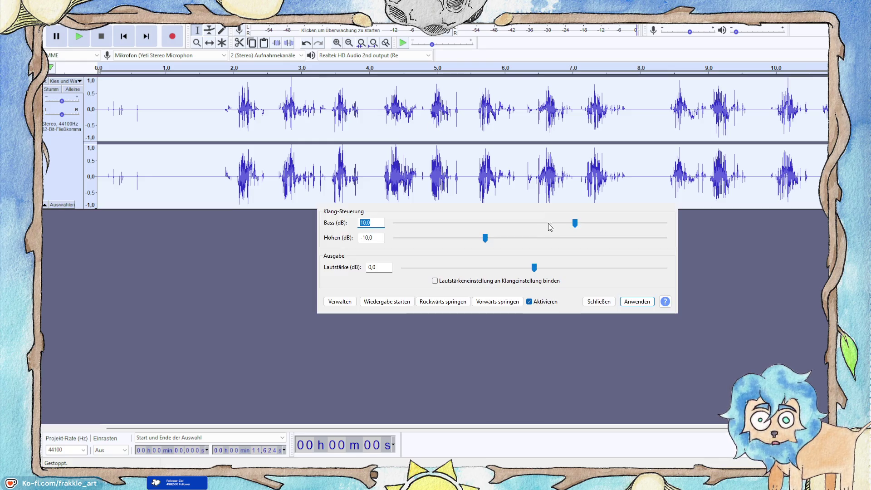
Reduce the bass boost to 4 dB, apply it, and listen from about 1.8 s.
drag(575, 225, 547, 222)
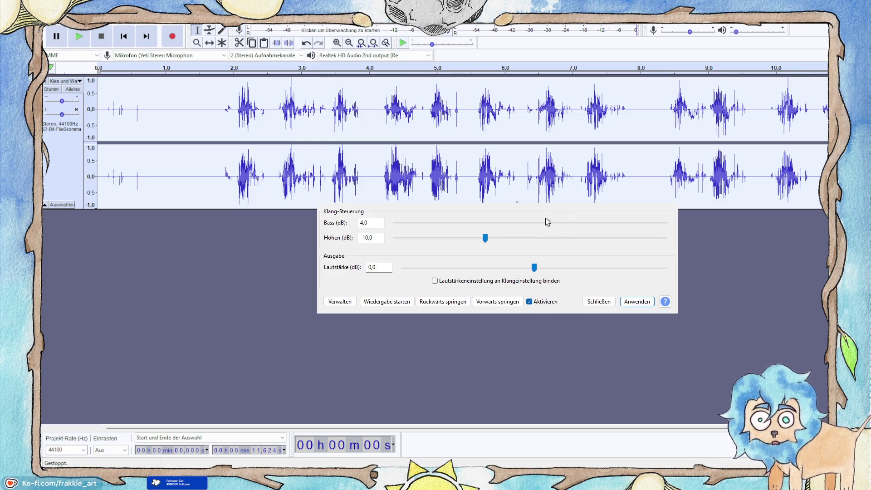
click(631, 306)
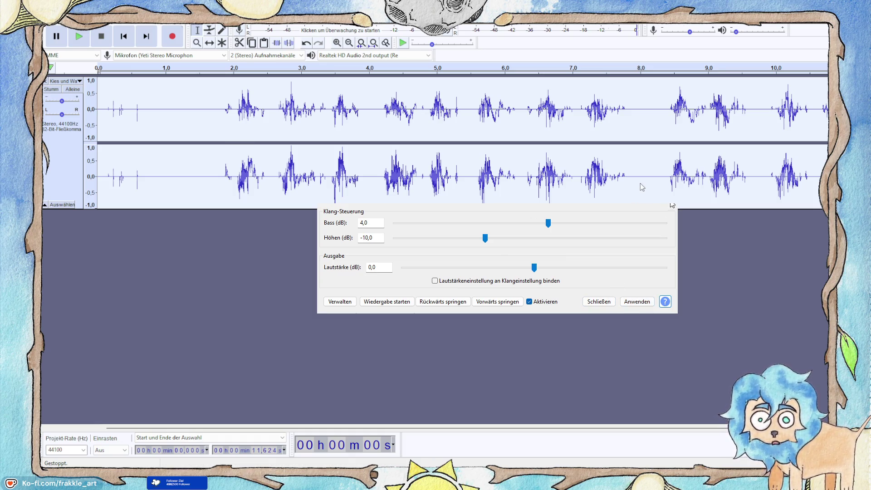
key(Escape)
click(220, 100)
key(space)
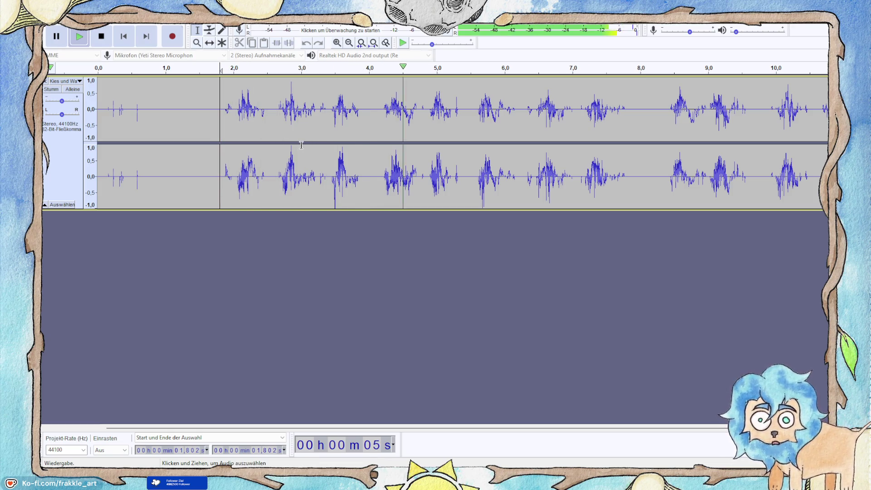
key(space)
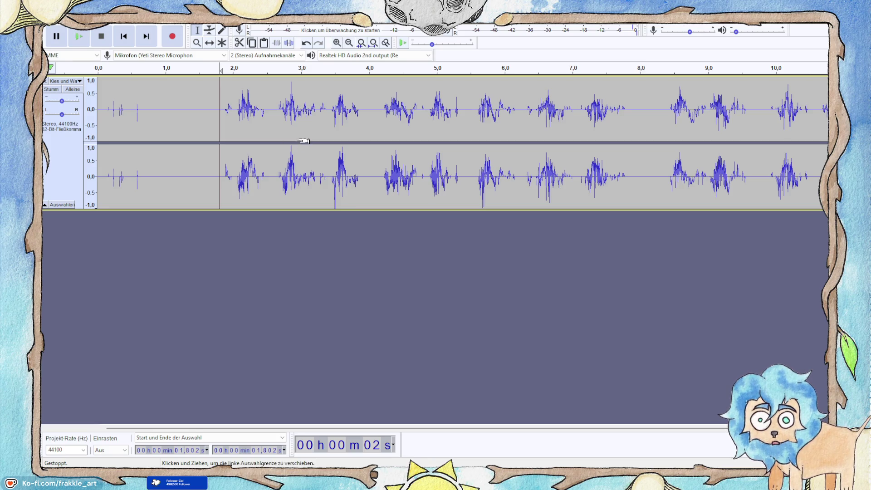
Undo, reapply bass 4 dB with treble −10 dB, listen from 1.7 s, then select all.
key(ctrl+z)
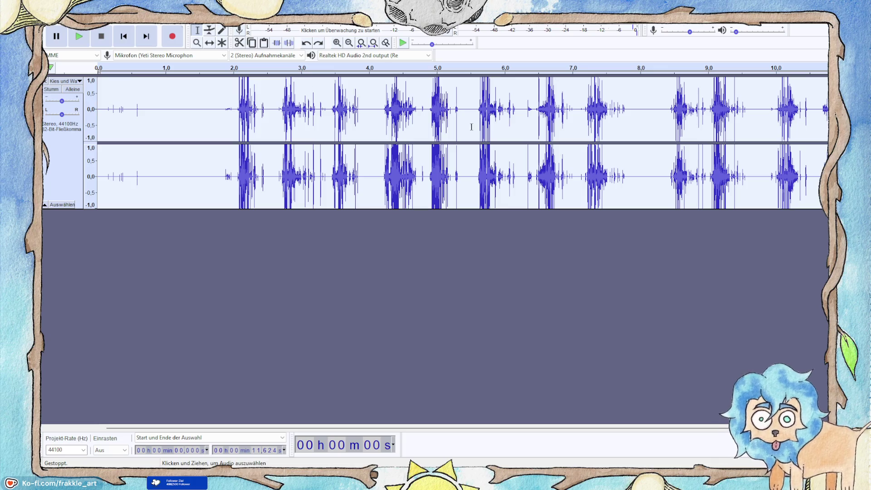
key(ctrl+r)
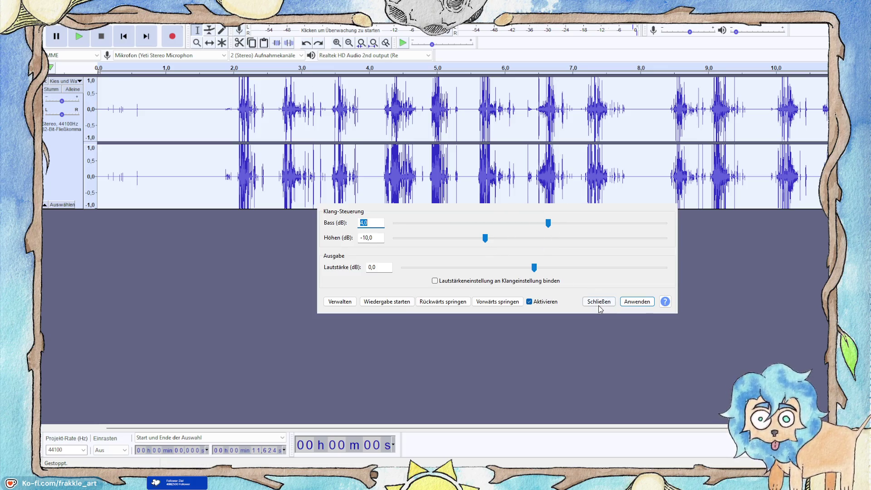
click(649, 300)
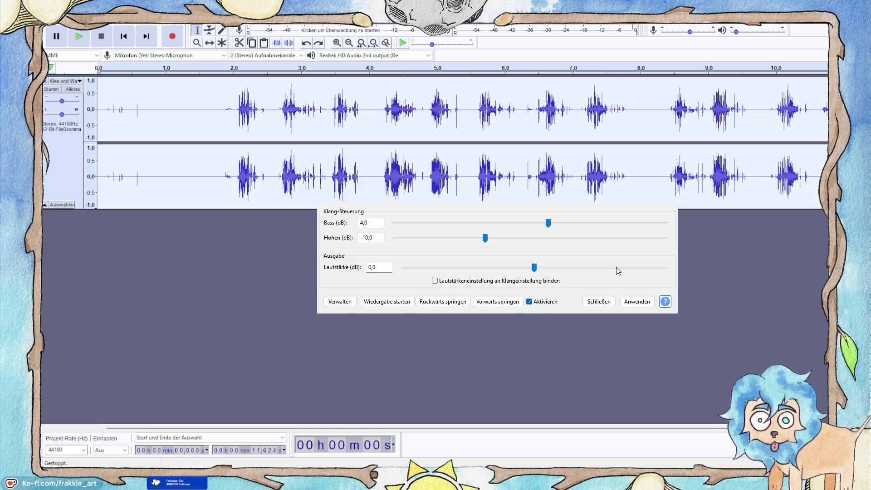
click(599, 301)
click(216, 109)
key(space)
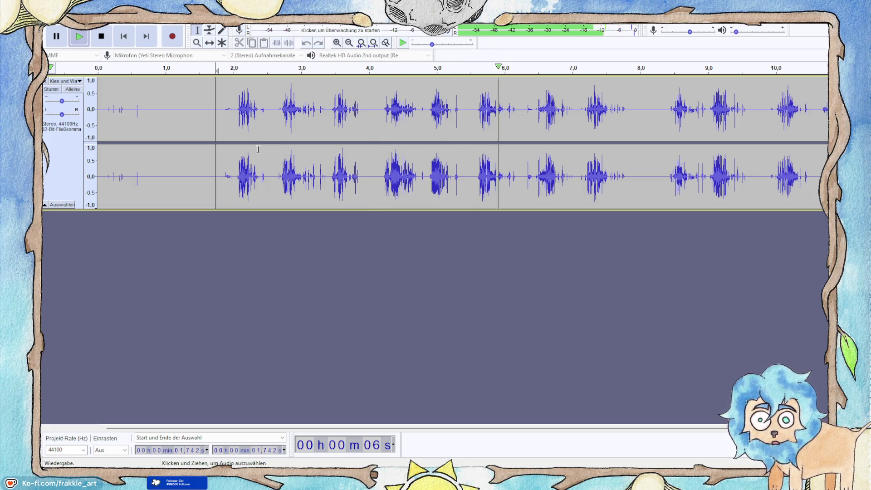
key(space)
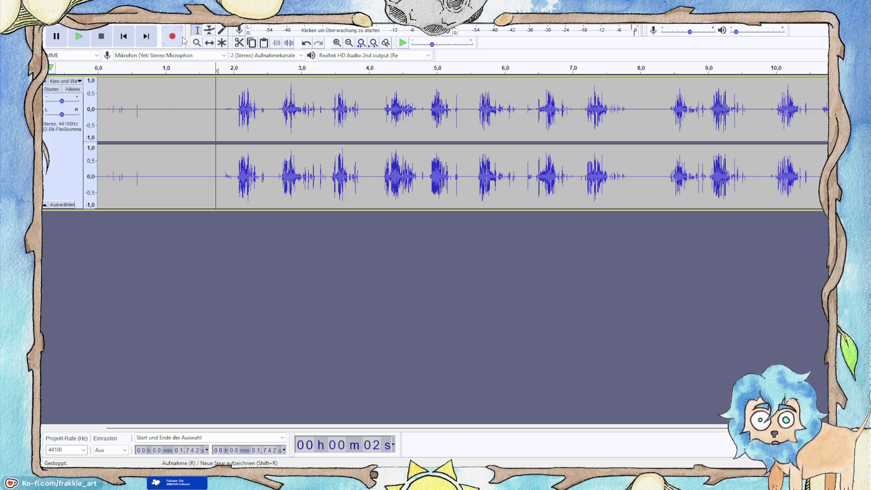
key(ctrl+a)
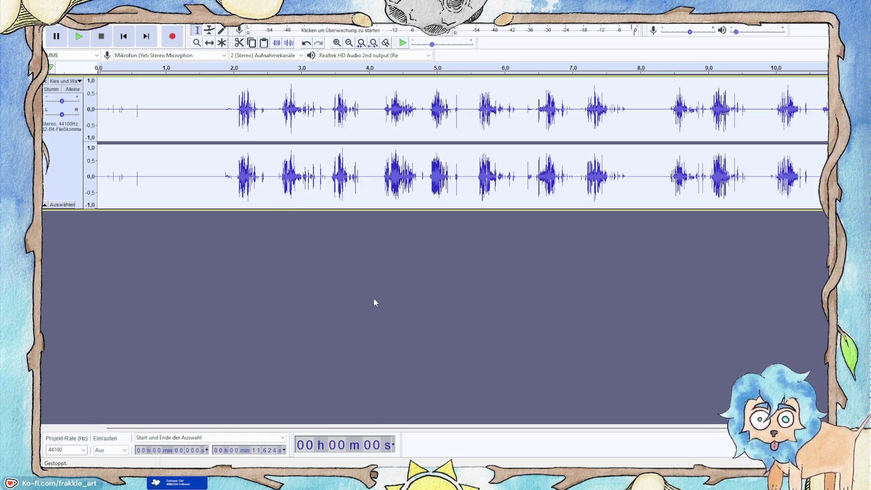
key(ctrl+r)
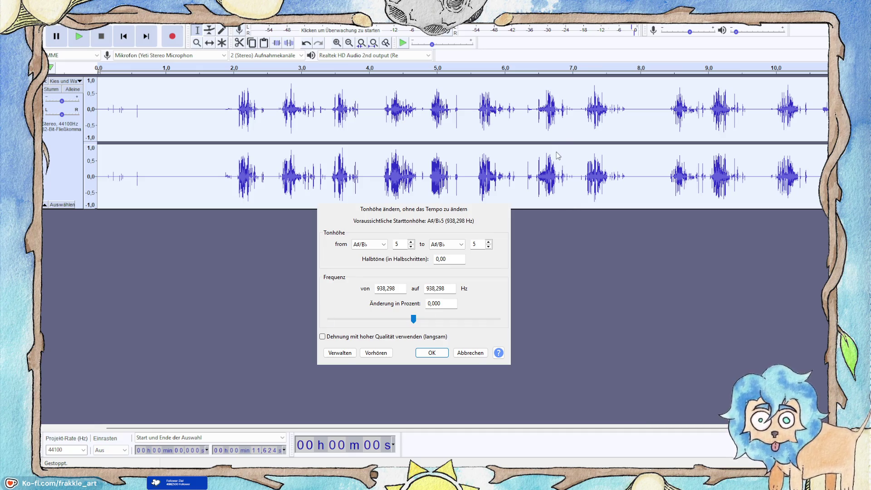
Dismiss Change Pitch, then apply a 0-semitone pitch change and undo it, keeping the original pitch.
key(Escape)
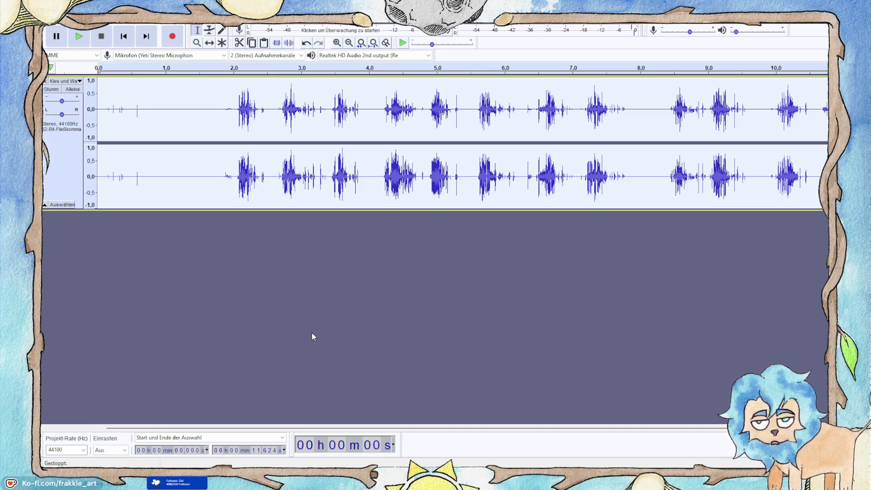
key(ctrl+z)
key(ctrl+y)
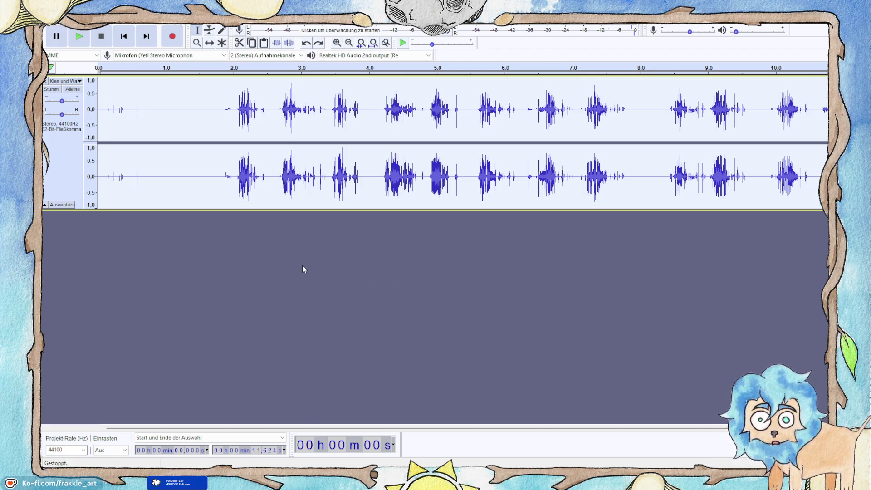
key(ctrl+p)
click(432, 353)
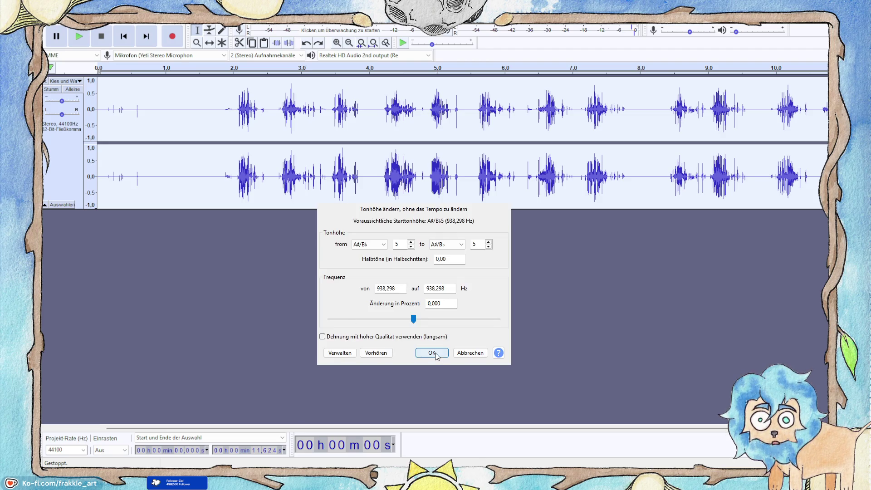
key(ctrl+z)
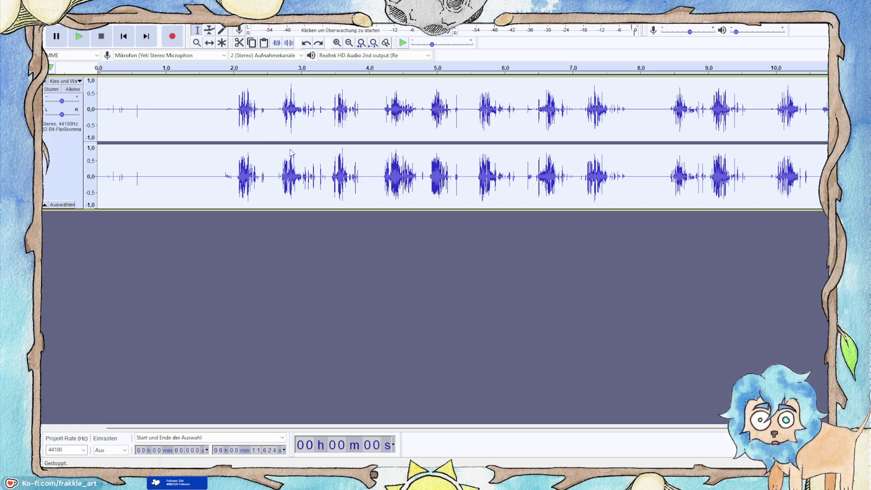
mouse_move(478, 294)
mouse_down()
mouse_move(592, 254)
mouse_move(453, 295)
mouse_move(559, 262)
mouse_move(494, 320)
mouse_move(471, 314)
mouse_up()
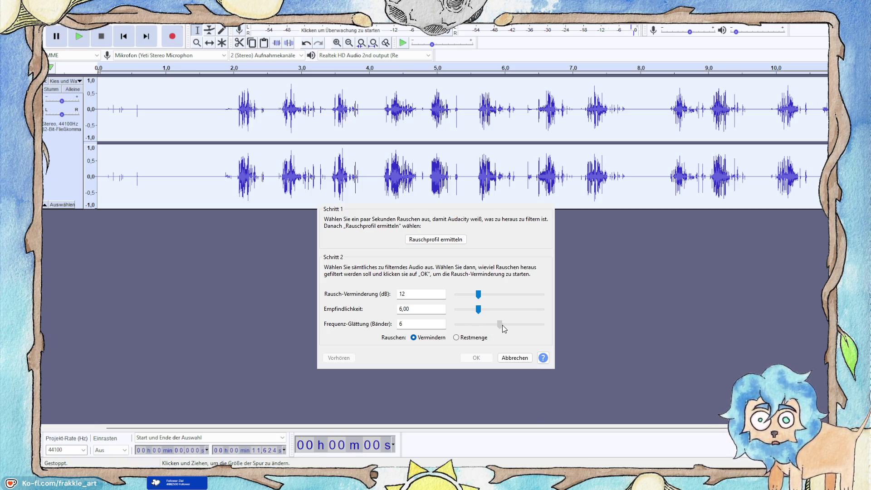
mouse_move(478, 310)
mouse_down()
mouse_move(544, 310)
mouse_move(530, 309)
mouse_up()
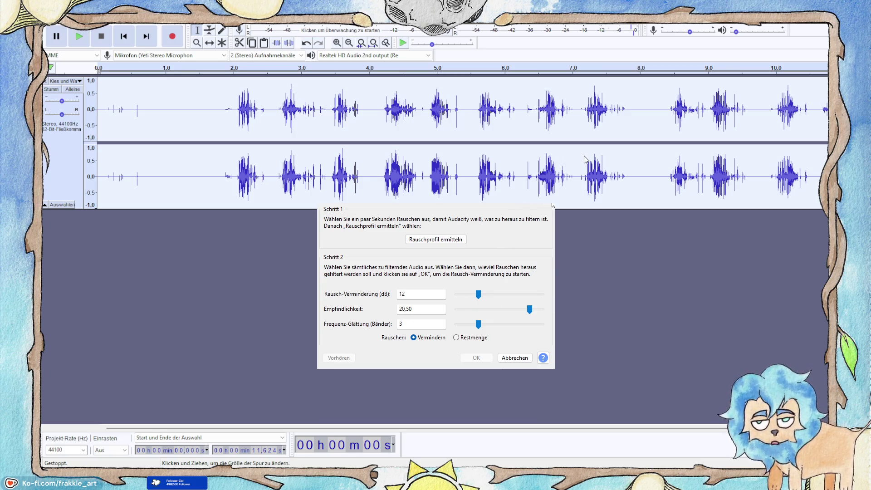
key(Escape)
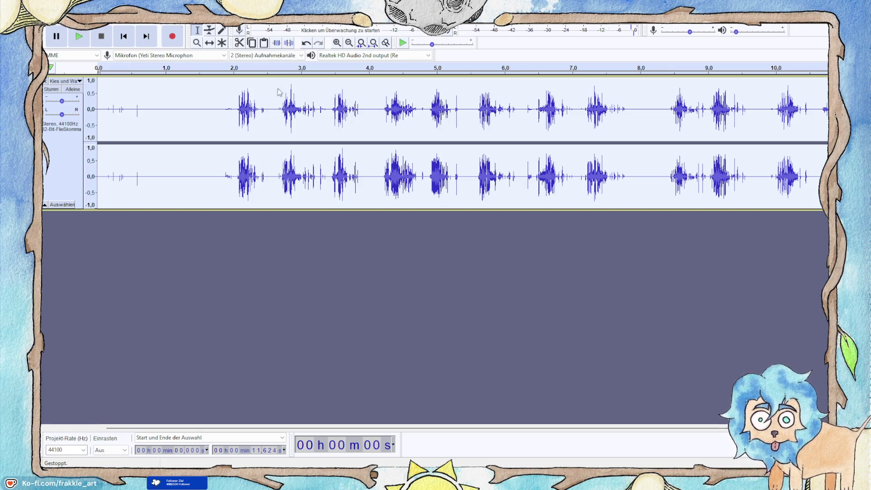
key(ctrl+r)
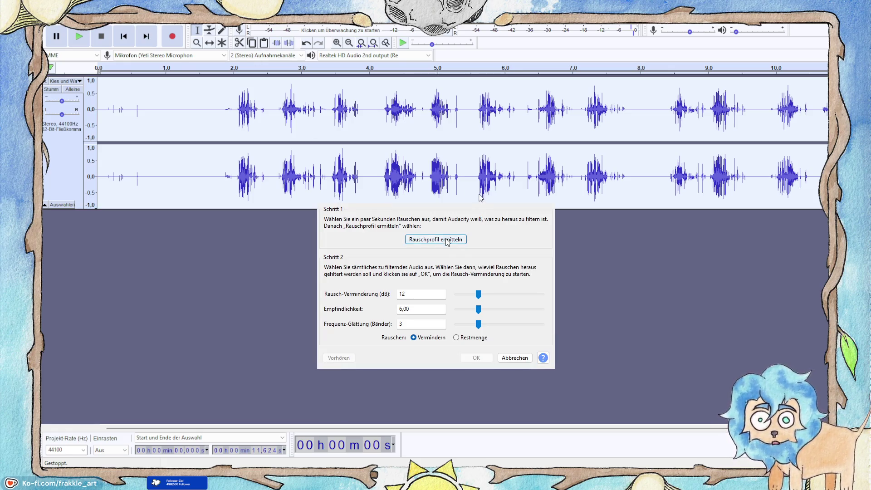
key(Escape)
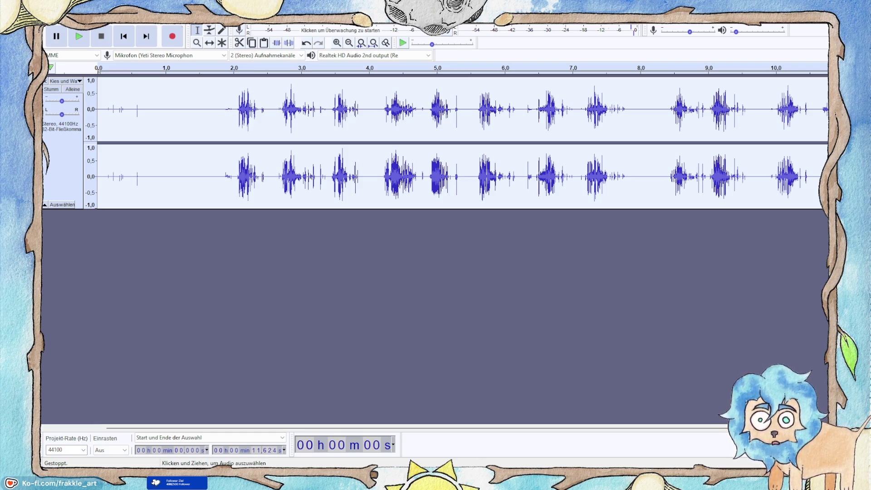
key(ctrl+w)
key(Tab)
key(Tab)
key(Return)
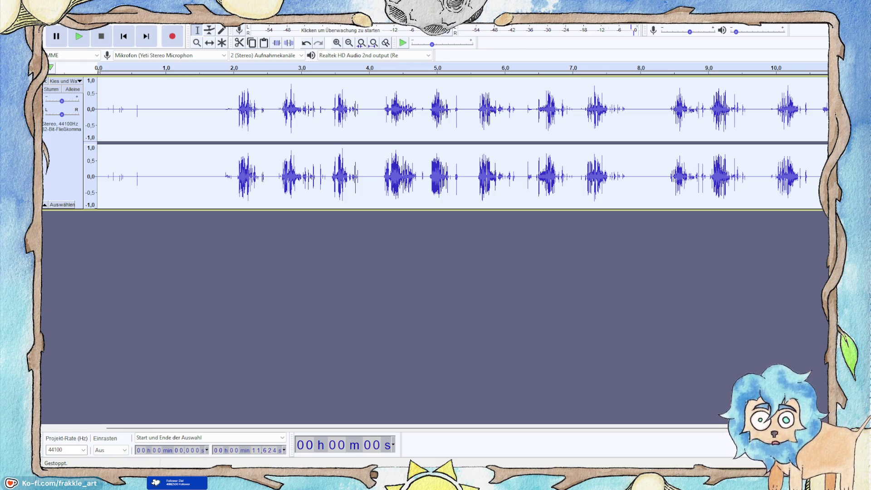
key(ctrl+r)
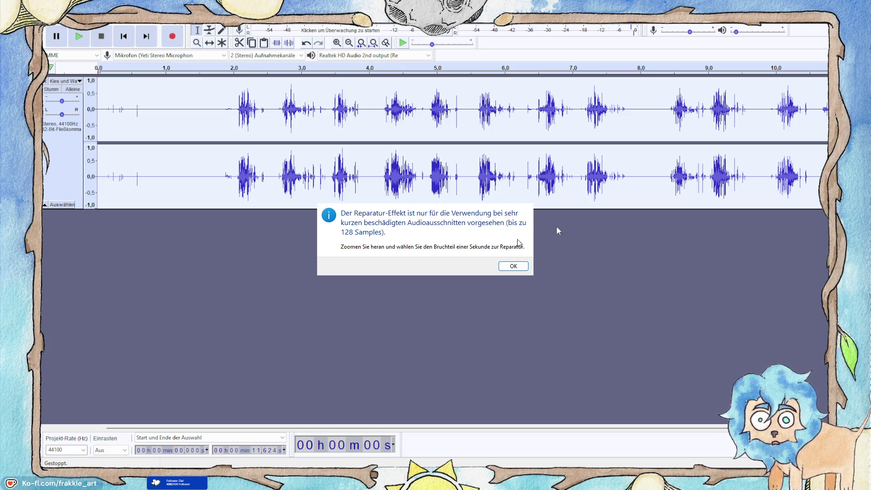
click(512, 267)
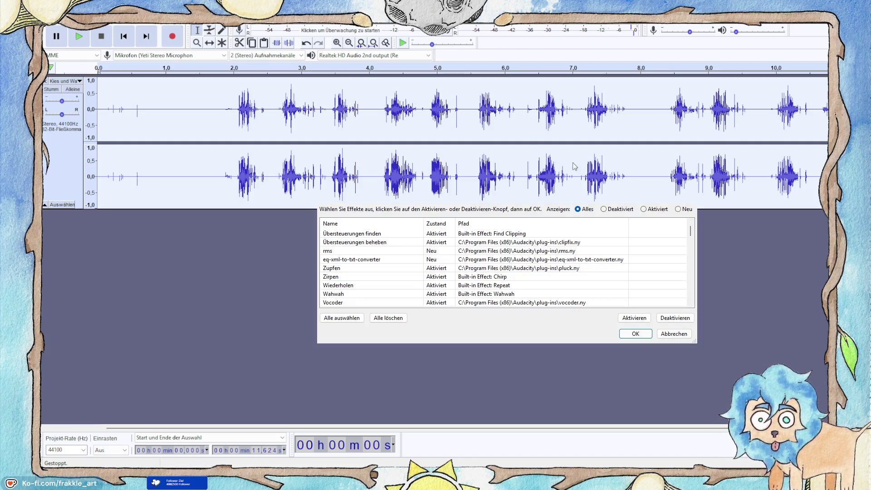
key(Escape)
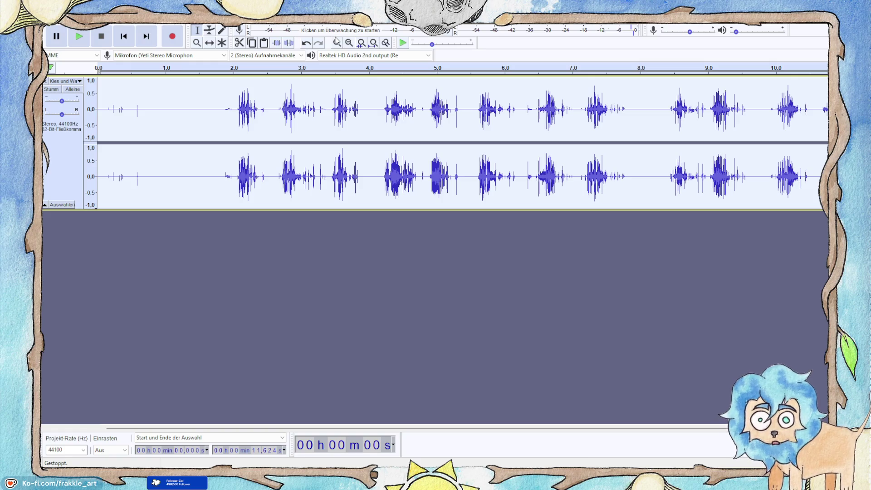
click(225, 105)
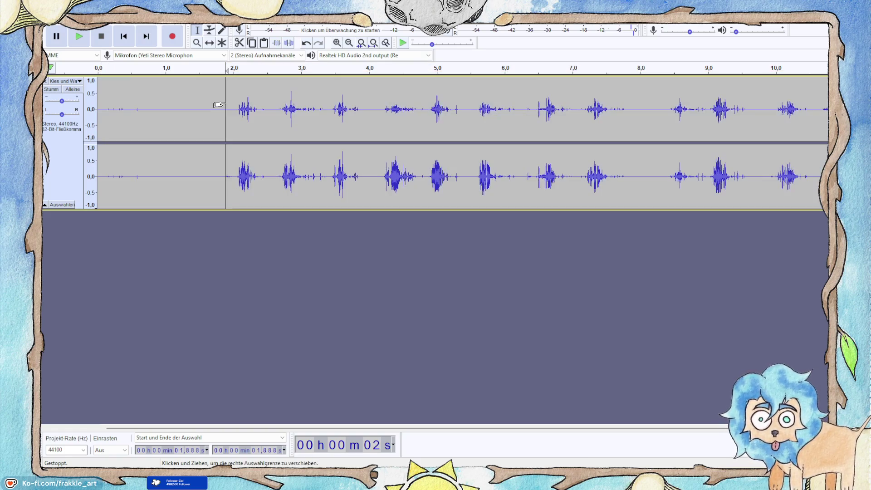
key(space)
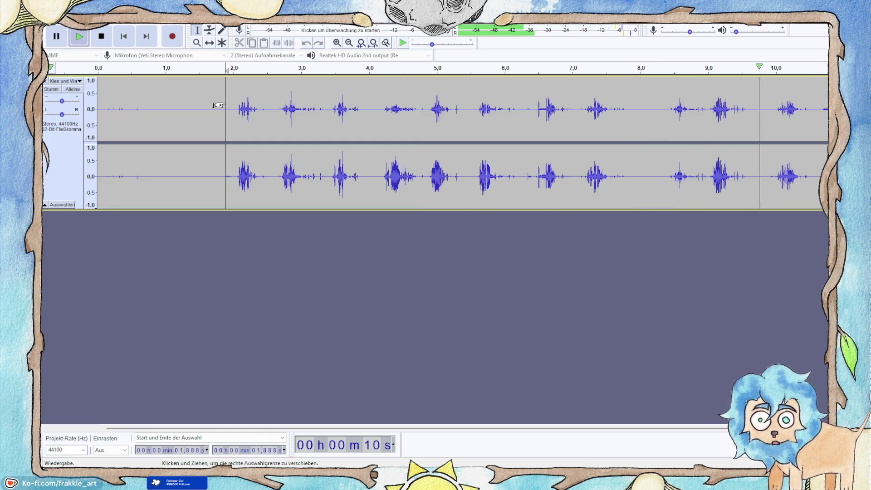
key(space)
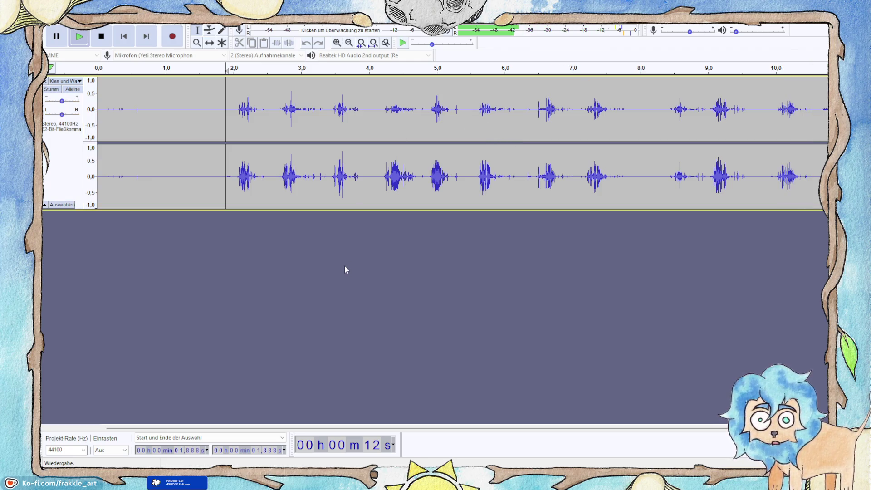
key(ctrl+a)
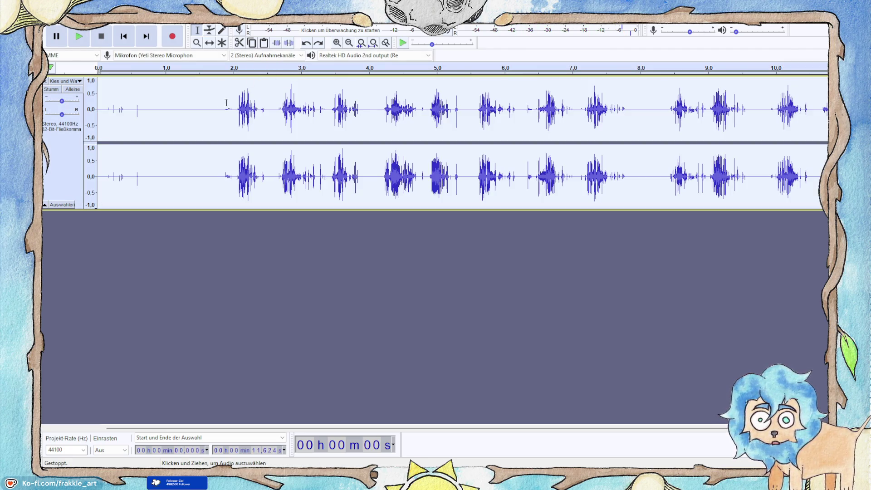
click(226, 102)
key(space)
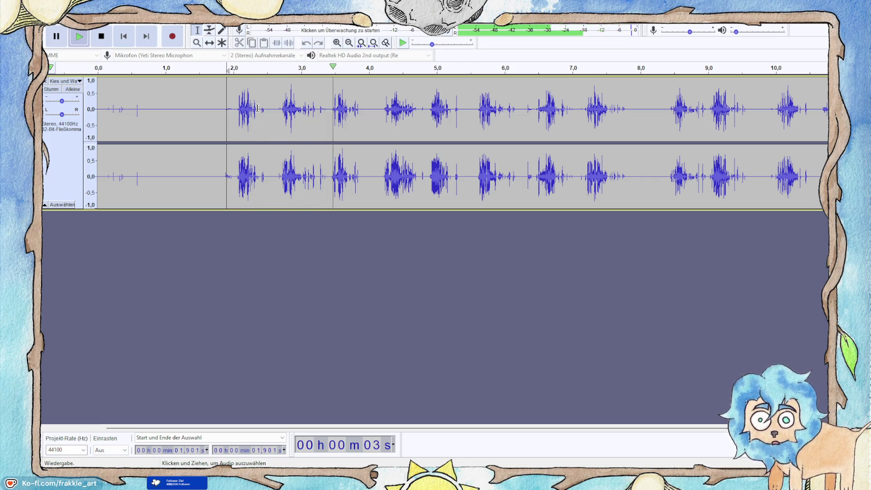
key(space)
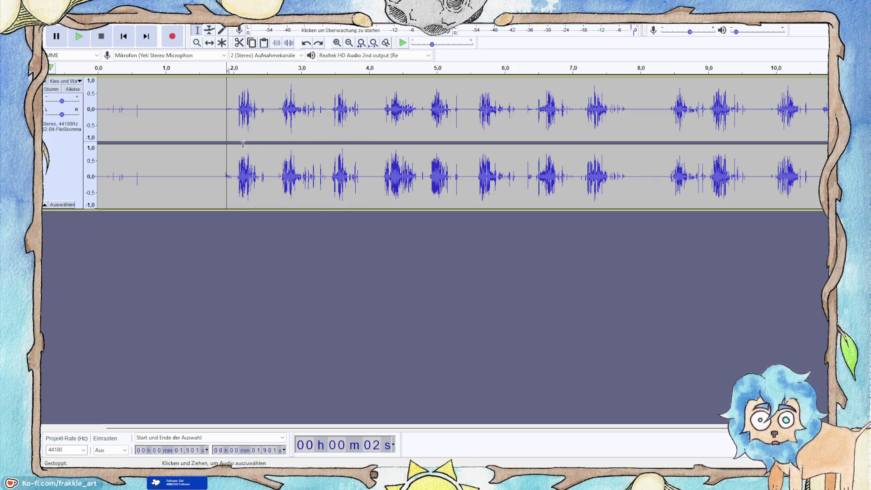
key(ctrl+a)
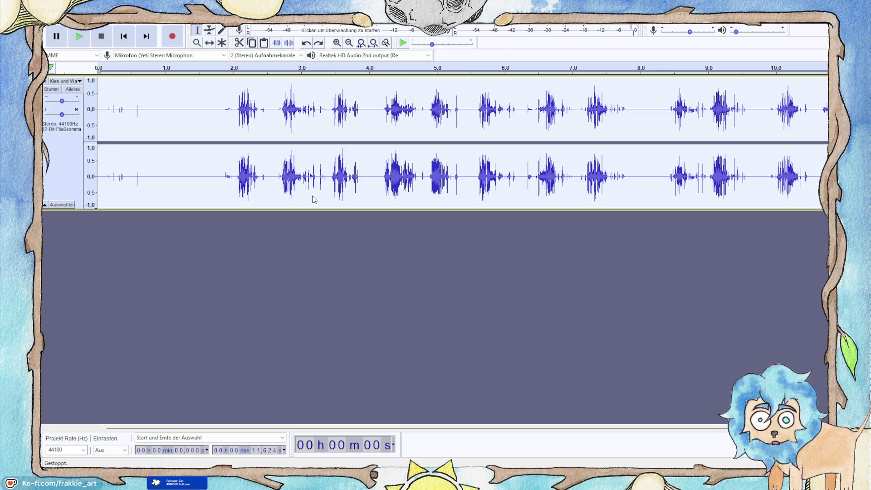
Normalize to −23 LUFS perceived loudness and play it from before the first hit.
key(ctrl+r)
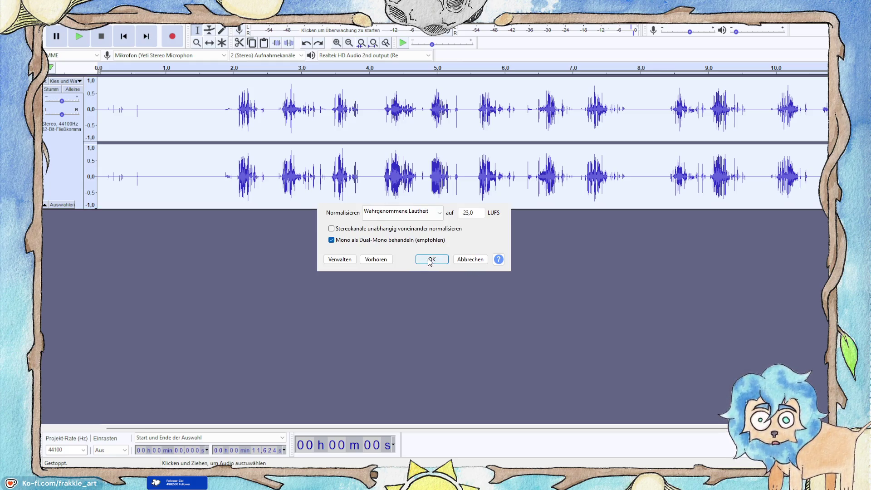
click(431, 259)
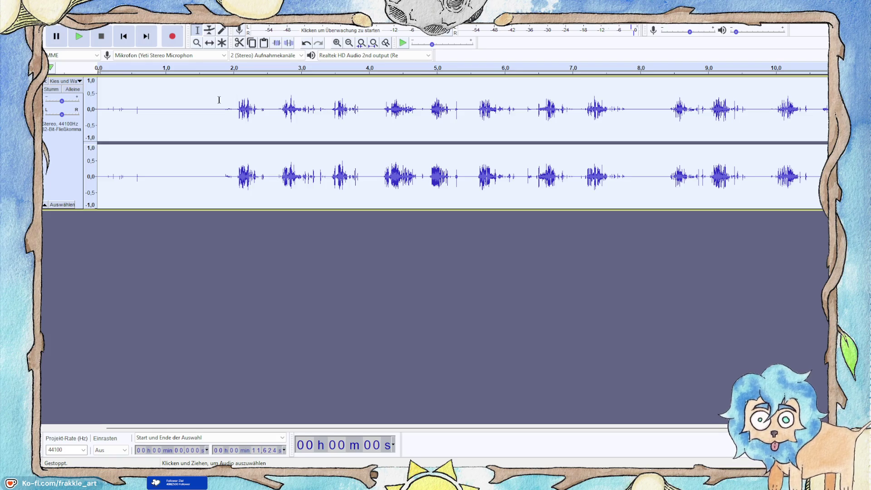
click(219, 100)
key(space)
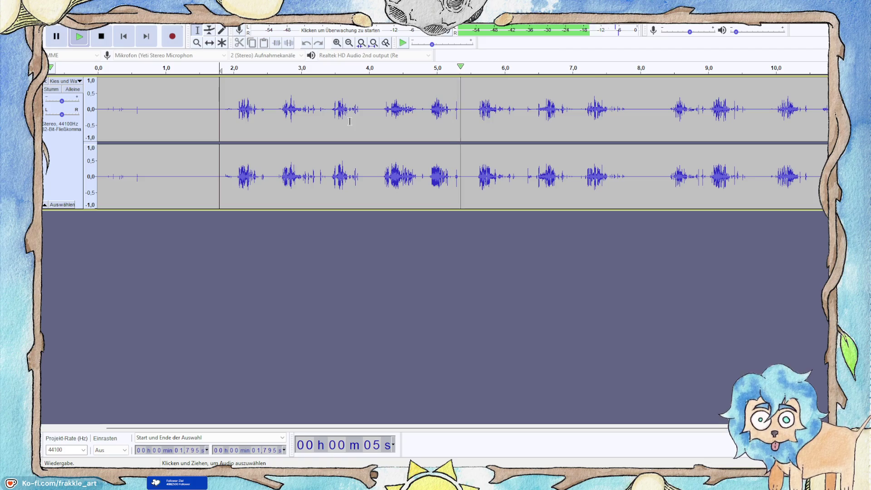
key(space)
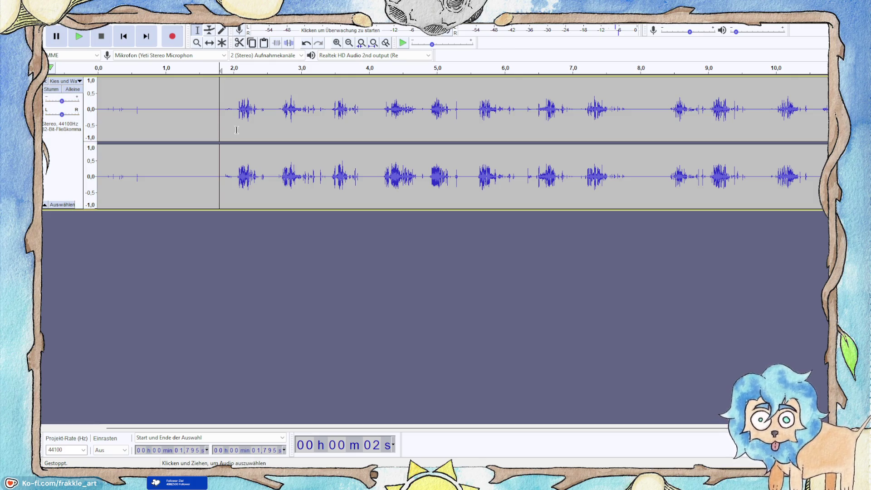
Trial-delete the quiet lead-in, preview the track start, and paste the lead-in back.
mouse_move(222, 104)
mouse_down()
mouse_move(165, 102)
mouse_move(98, 69)
mouse_up()
key(Delete)
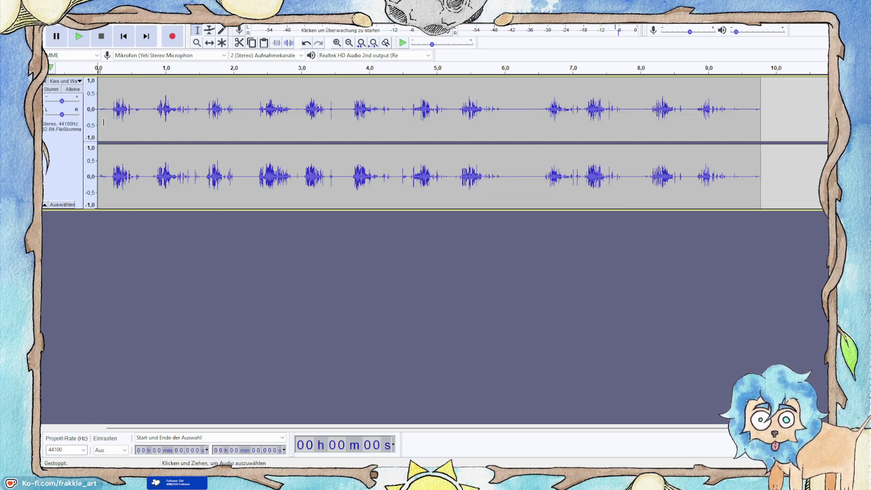
drag(103, 97, 107, 97)
key(space)
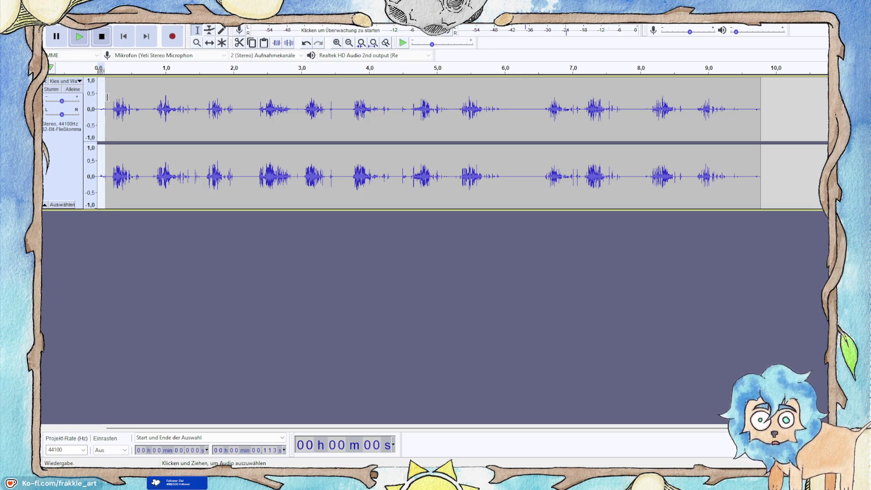
key(space)
key(space)
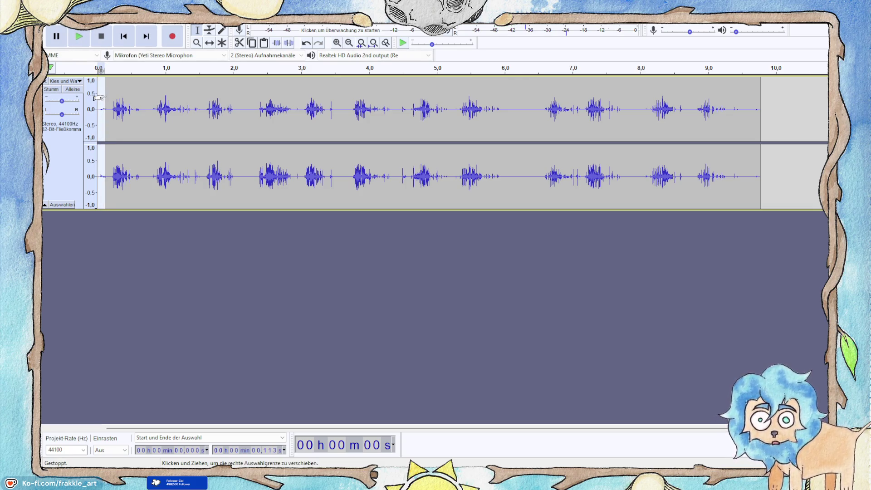
key(ctrl+v)
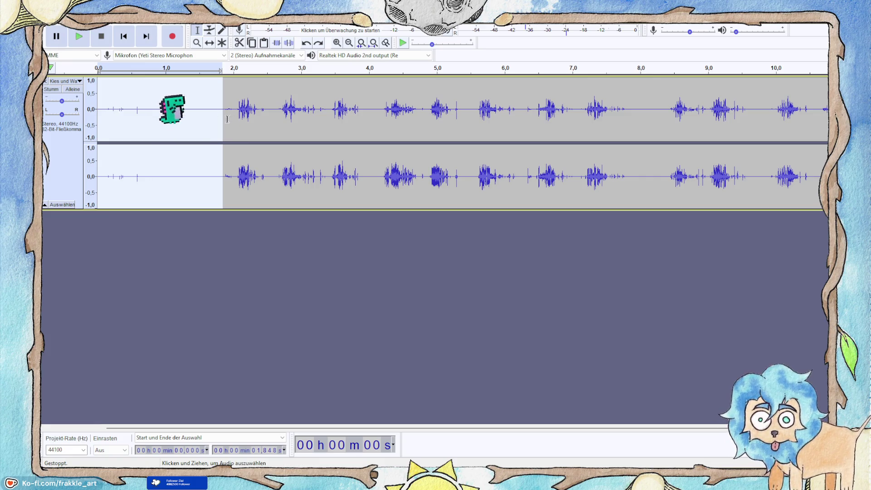
Delete the first 2.014 s of silence before the first gravel hit.
drag(232, 110, 235, 110)
ctrl+click(47, 126)
key(Delete)
key(Return)
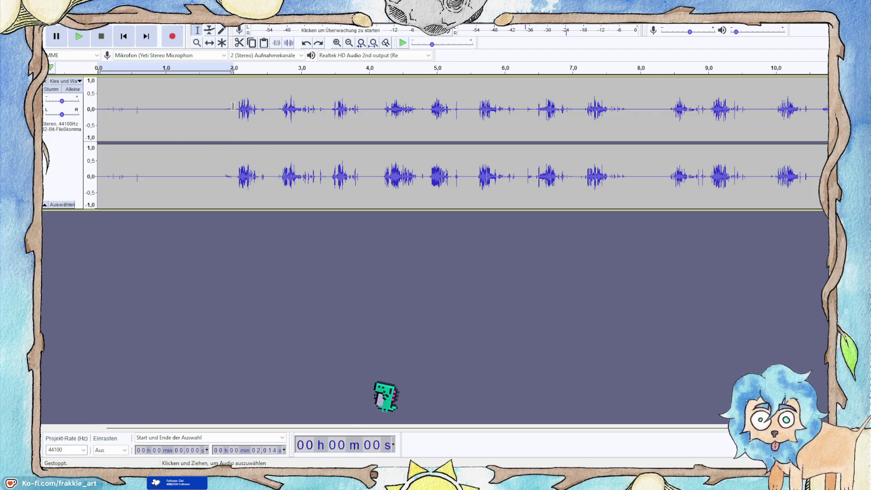
click(68, 129)
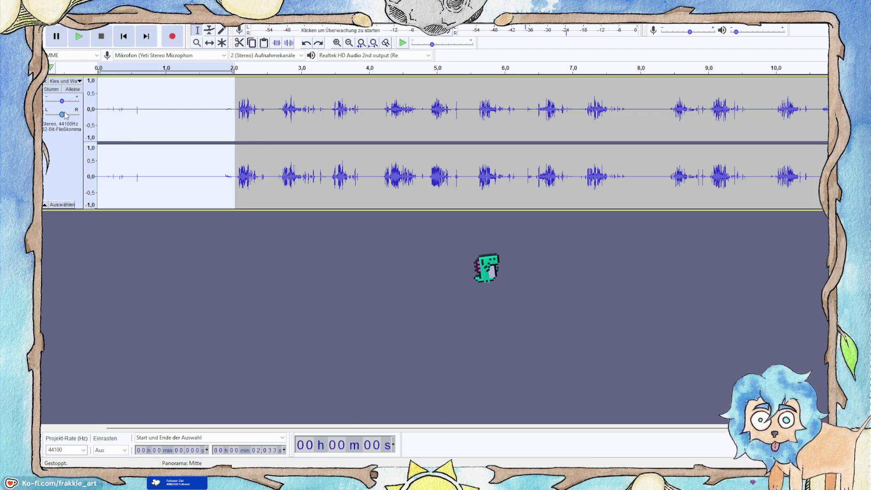
key(Delete)
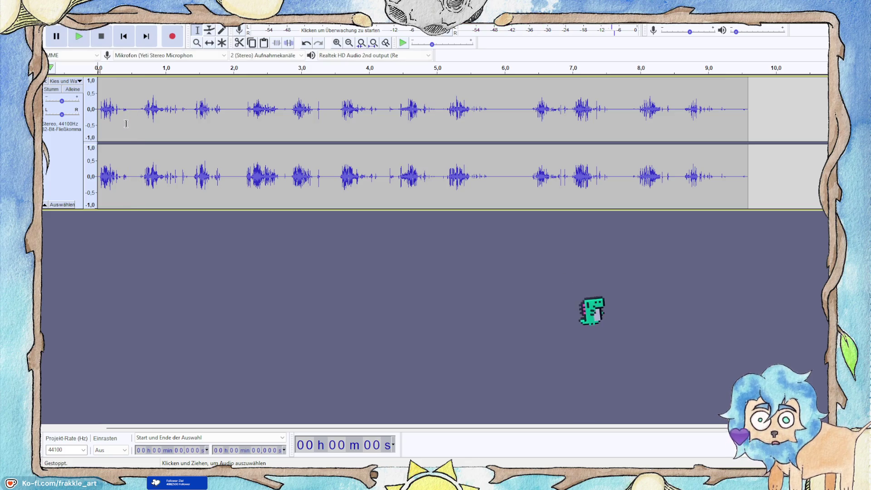
Delete everything from 0.53 s to the end, leaving only the first hit.
drag(134, 107, 359, 103)
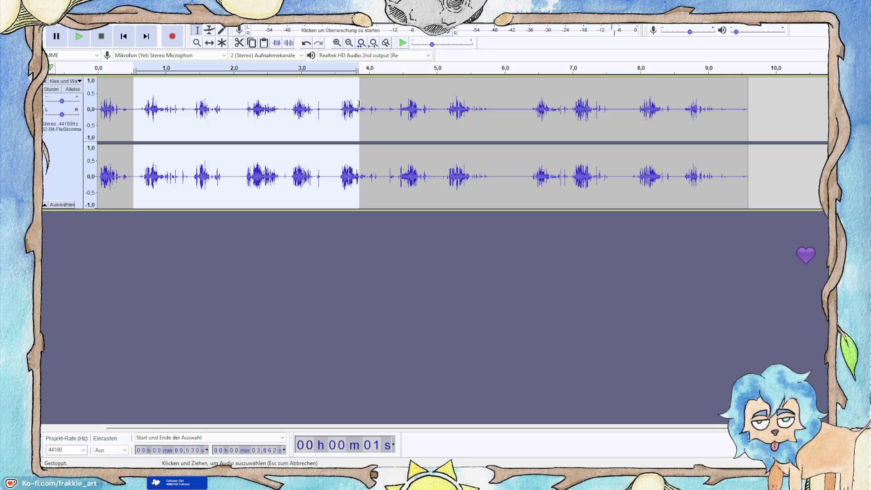
mouse_move(359, 104)
mouse_down()
mouse_move(359, 96)
mouse_move(692, 112)
mouse_move(771, 126)
mouse_up()
key(Delete)
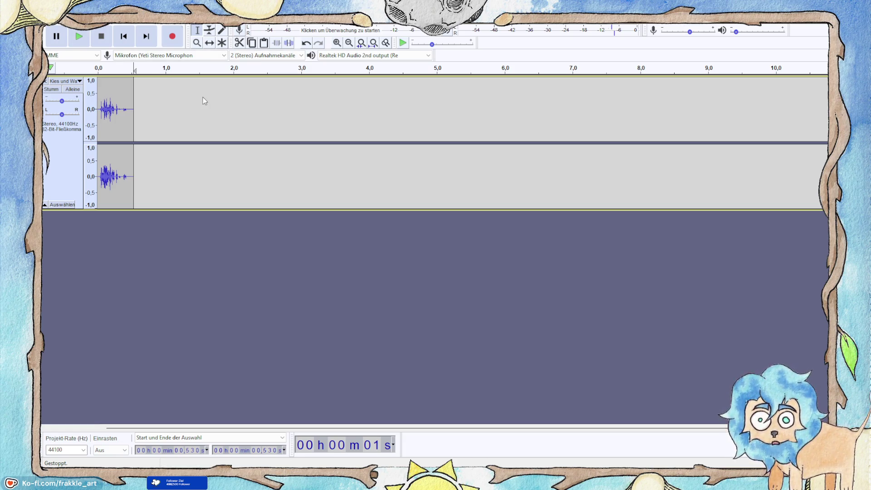
Start the audio export and browse to Z:\Audio Samples - SFX\Clean\Gestein.
key(ctrl+shift+e)
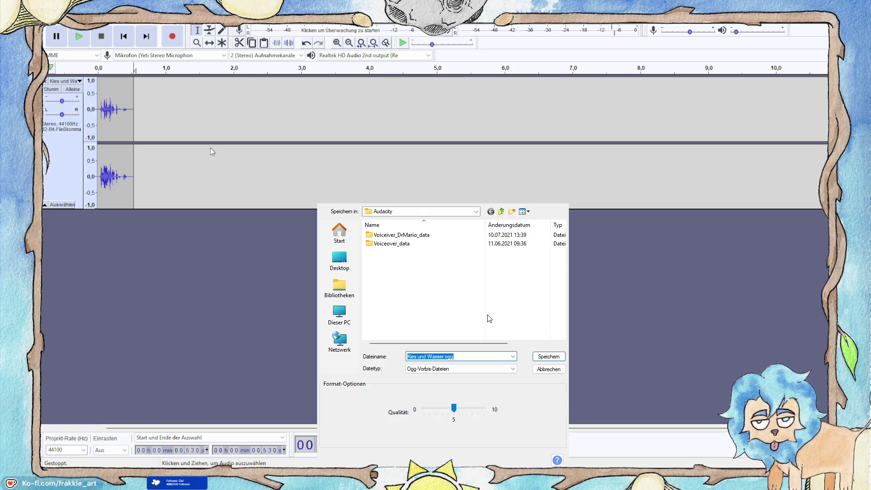
click(502, 211)
click(502, 211)
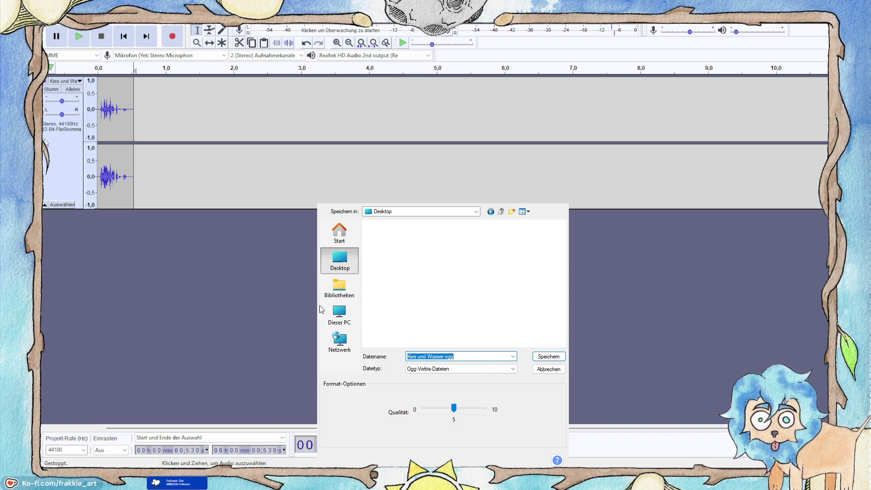
click(339, 313)
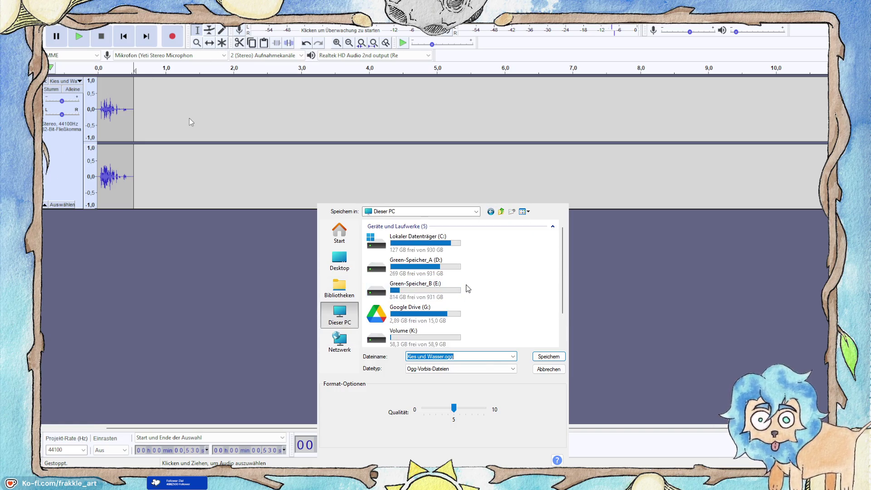
scroll(539, 273, down, 2)
click(416, 335)
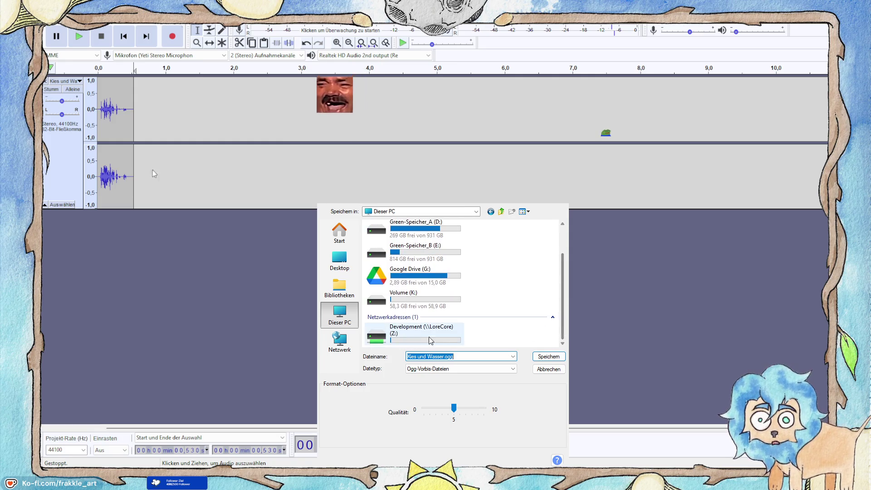
double_click(416, 338)
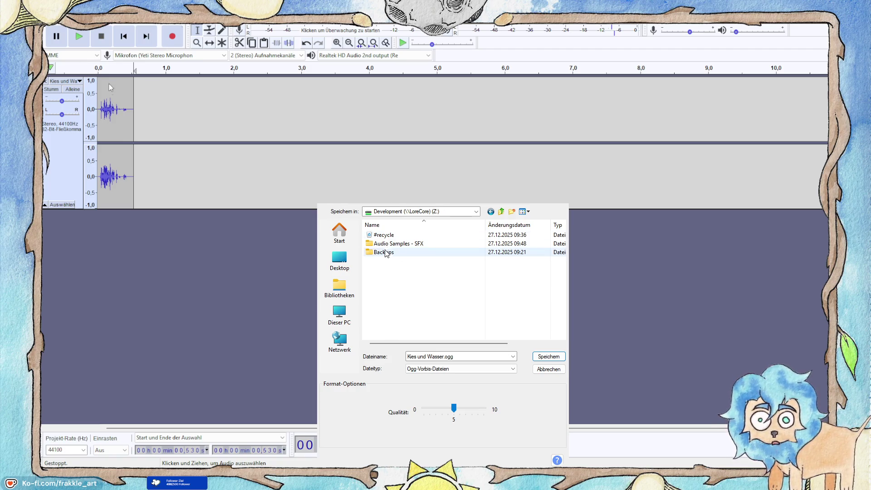
double_click(396, 244)
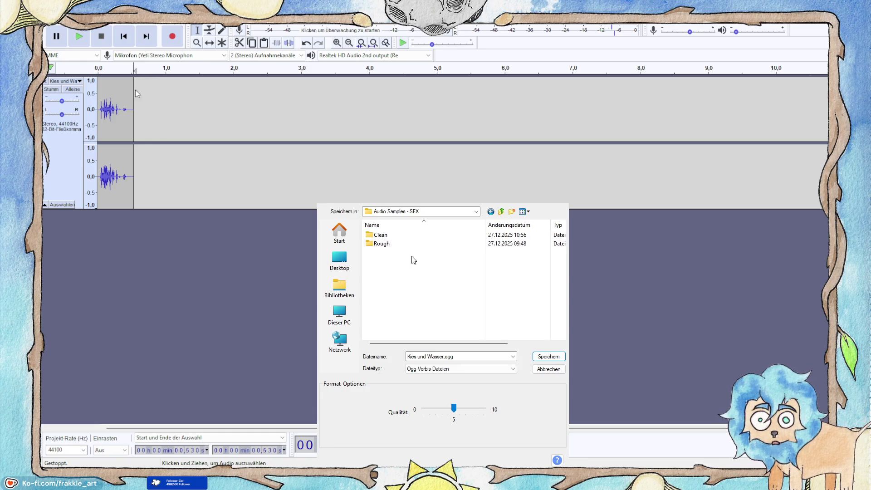
double_click(402, 239)
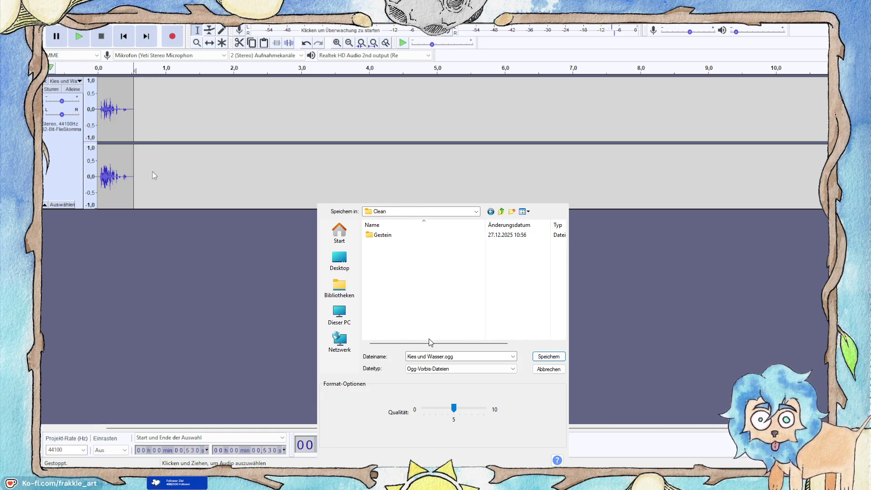
double_click(395, 236)
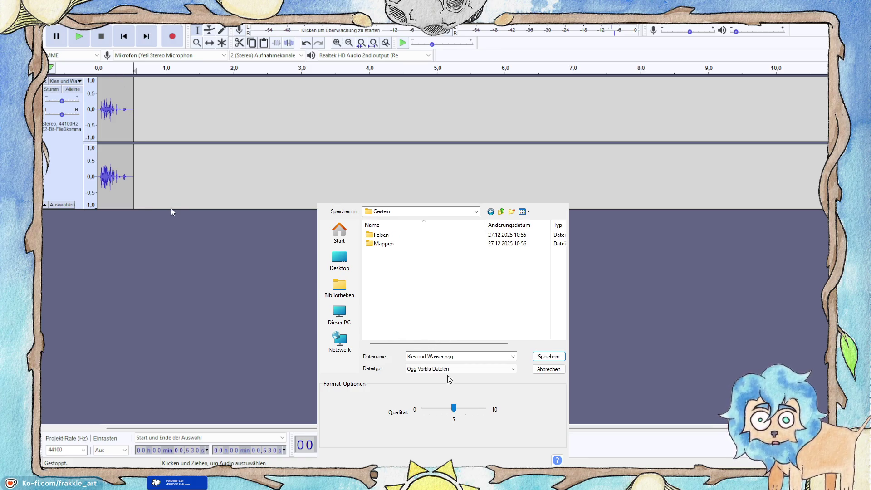
Create a 'Kies im Wasser' folder in Gestein, plus another subfolder inside it.
key(ctrl+shift+n)
text(Kies i)
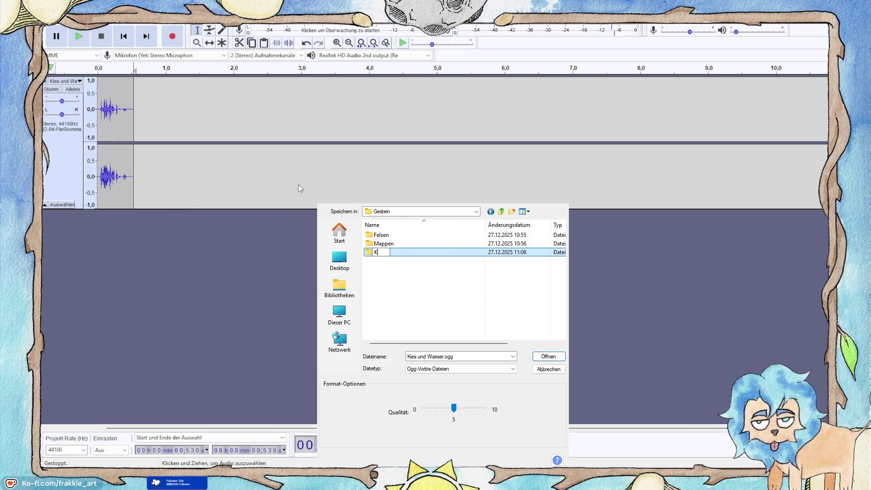
text(m Wasser)
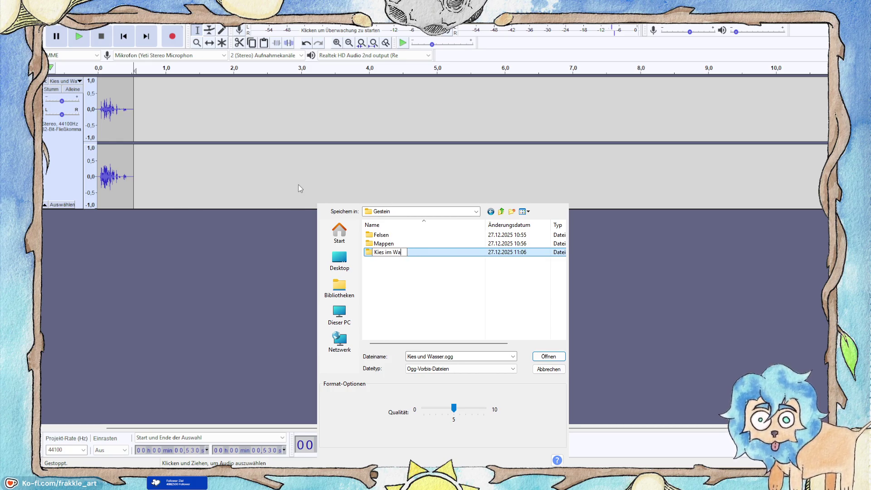
key(Return)
key(Return)
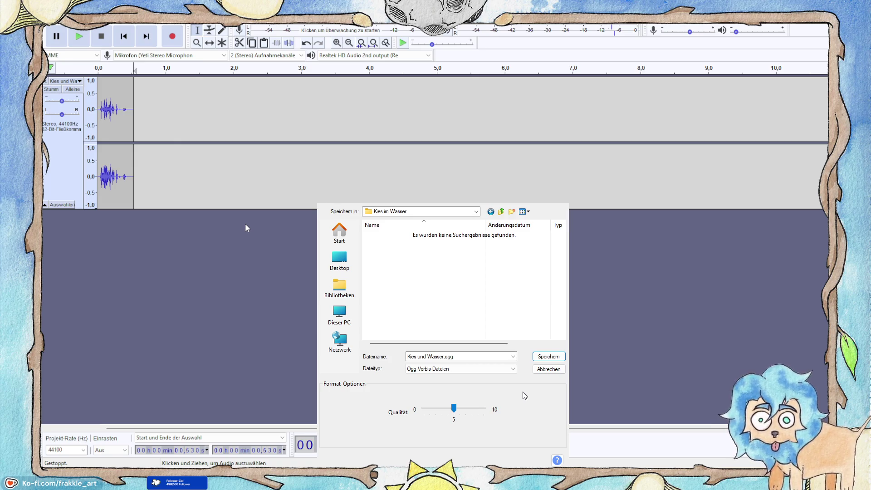
key(ctrl+shift+n)
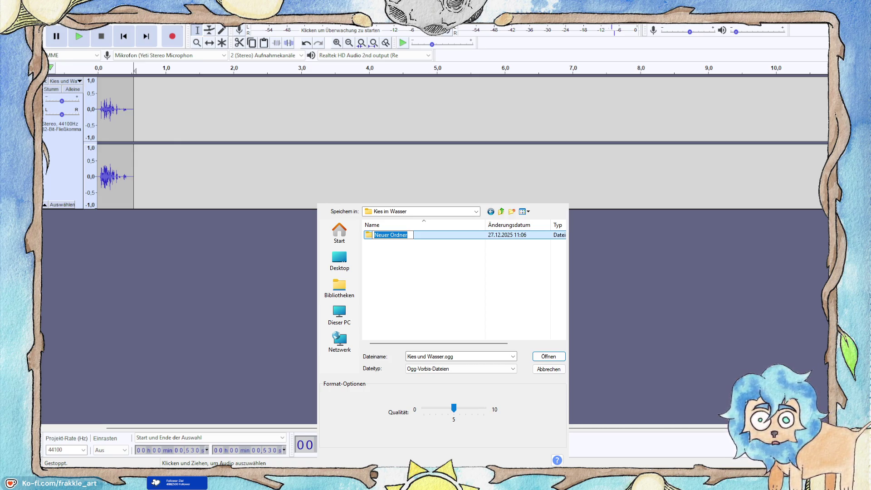
text(Kies im)
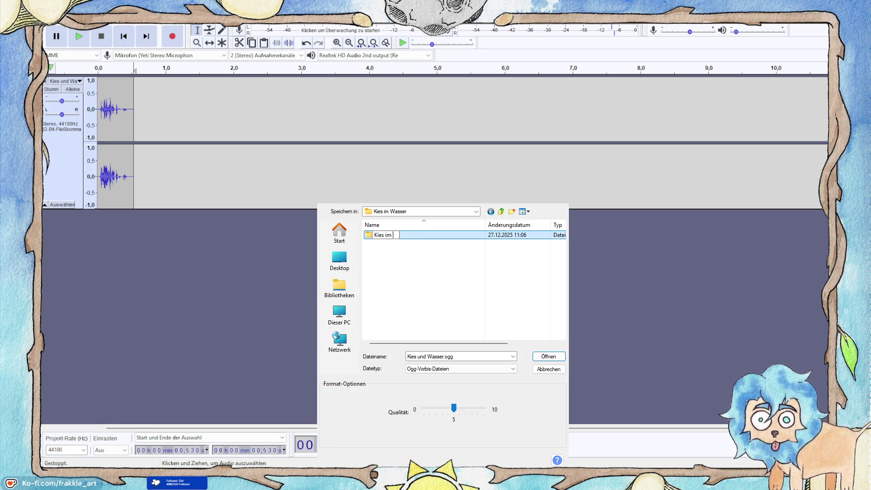
key(Return)
key(Return)
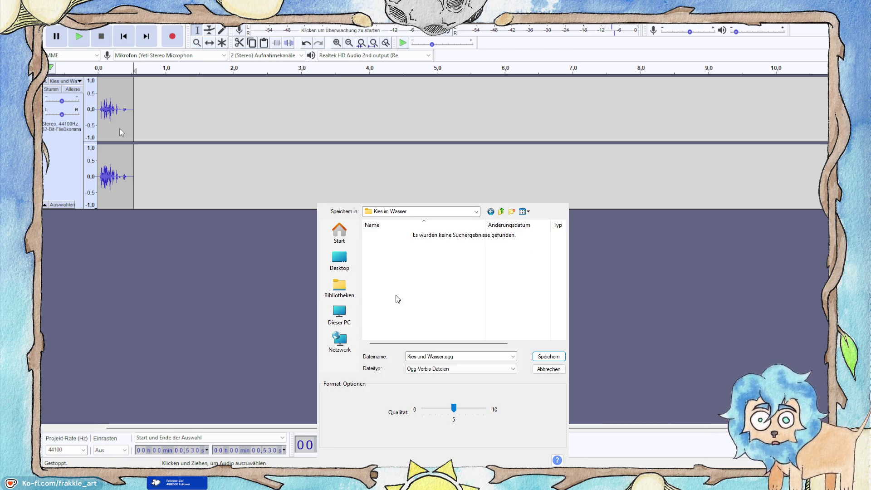
Save as 'Kies im Wasser 1.ogg' and accept tags loaded from the saved template.
click(445, 356)
click(444, 357)
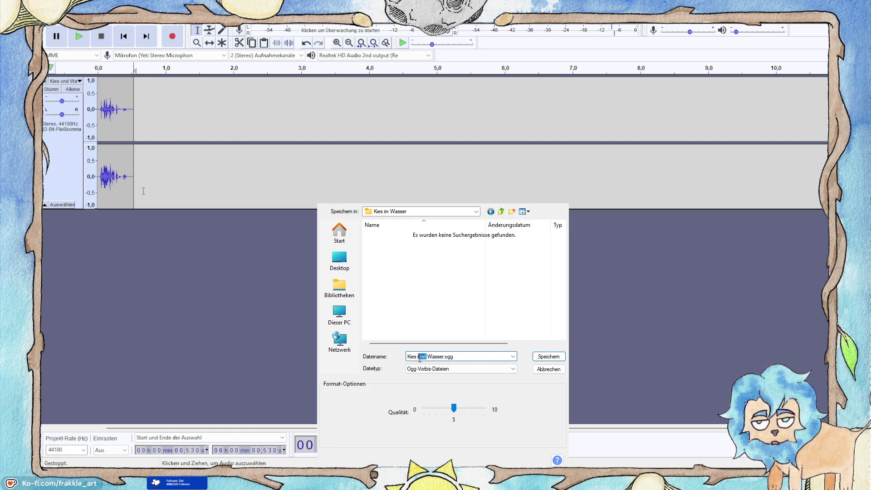
text(im)
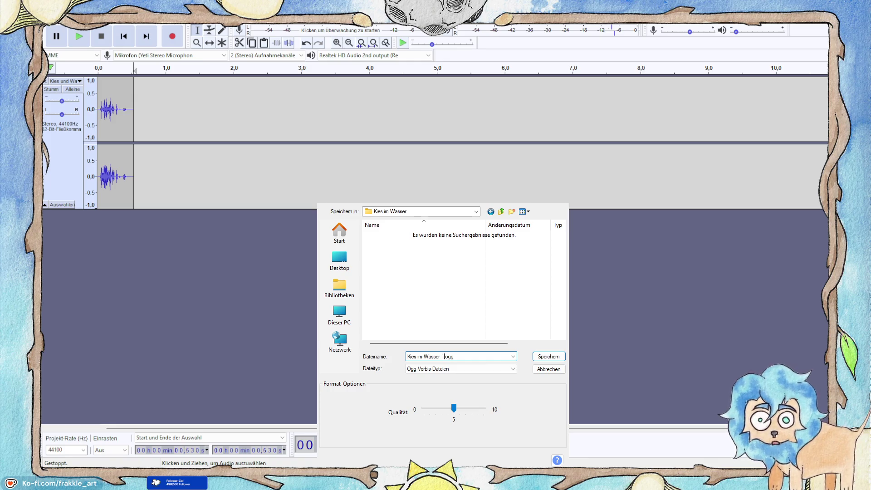
key(Return)
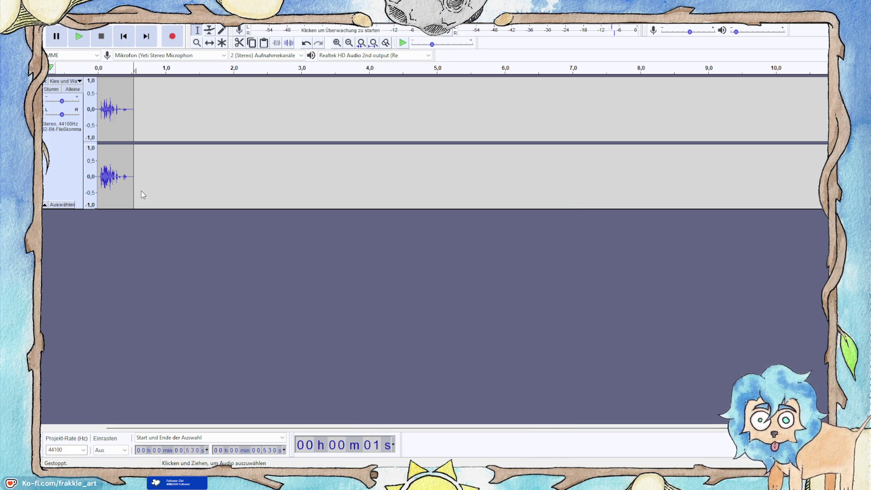
click(466, 336)
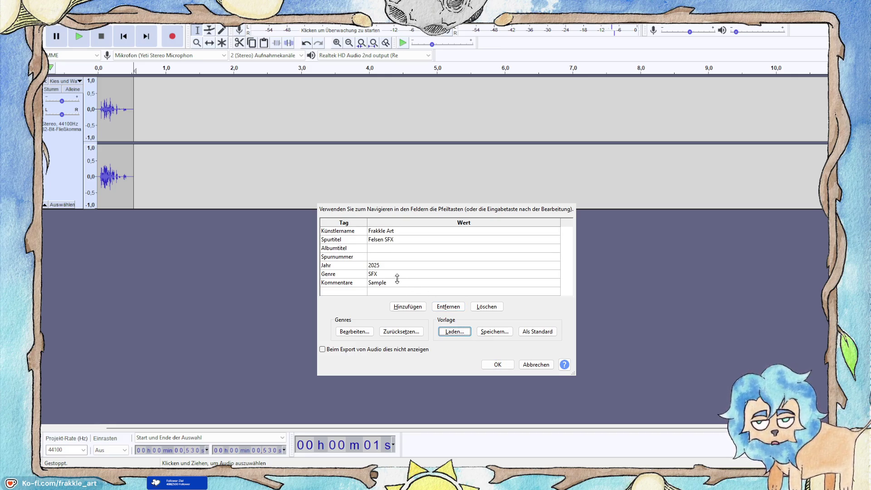
click(505, 366)
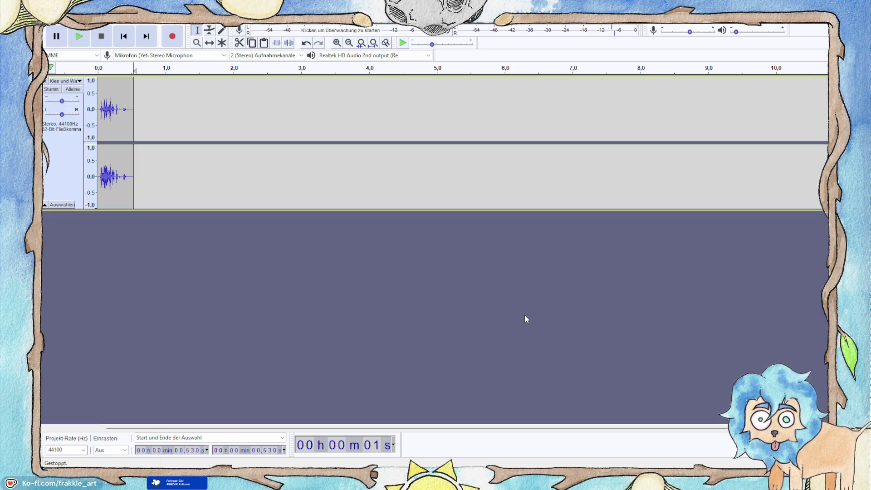
Undo twice to restore the full recording, then start saving the project.
key(ctrl+z)
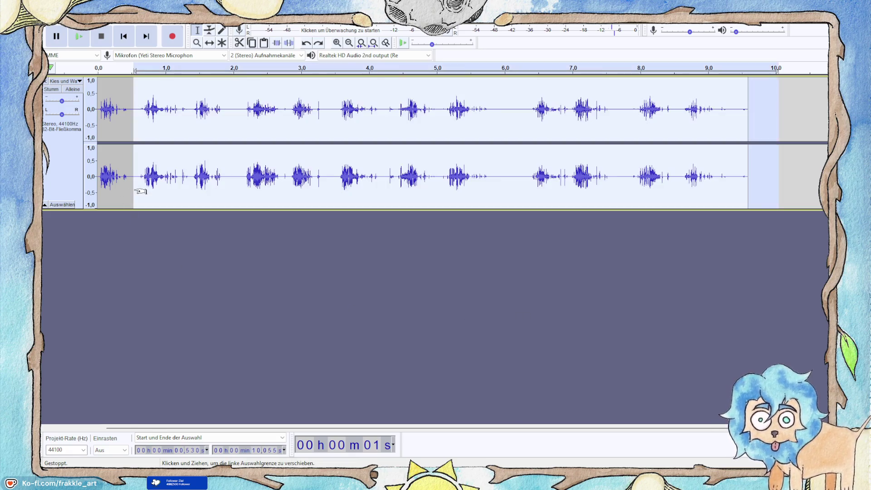
key(ctrl+z)
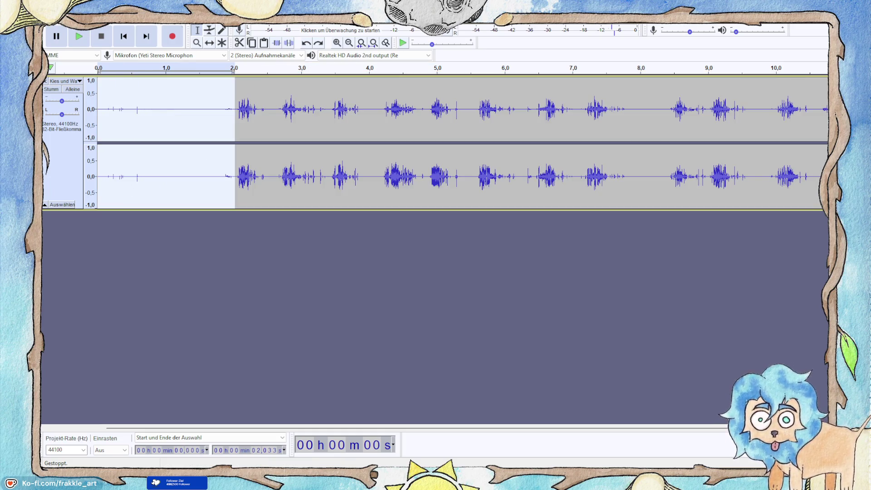
click(165, 325)
key(ctrl+s)
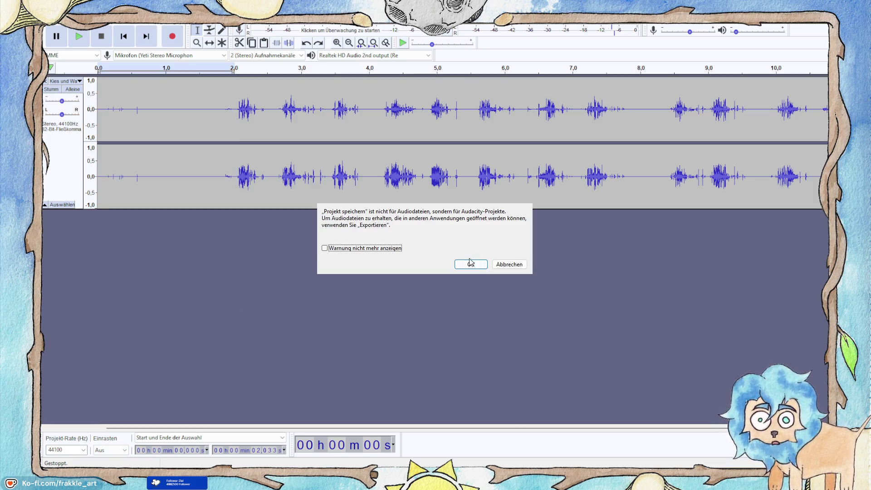
click(472, 264)
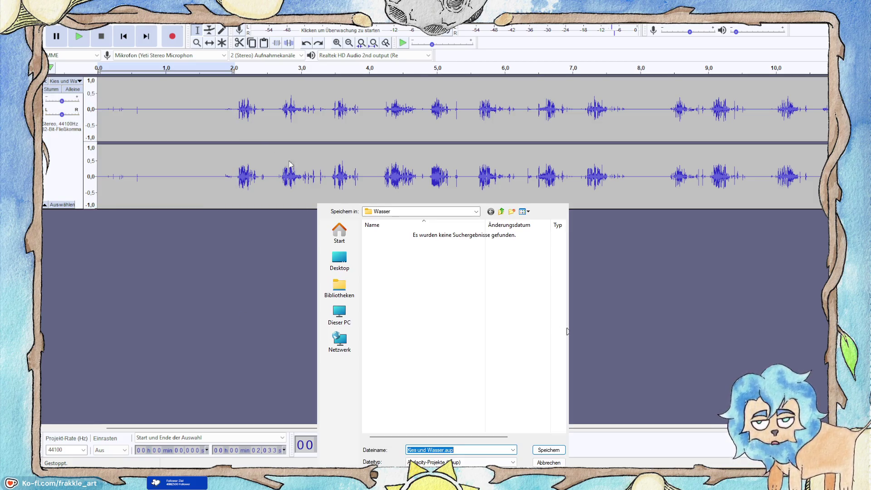
Browse through Clean and Gestein into the Mappen folder.
click(502, 212)
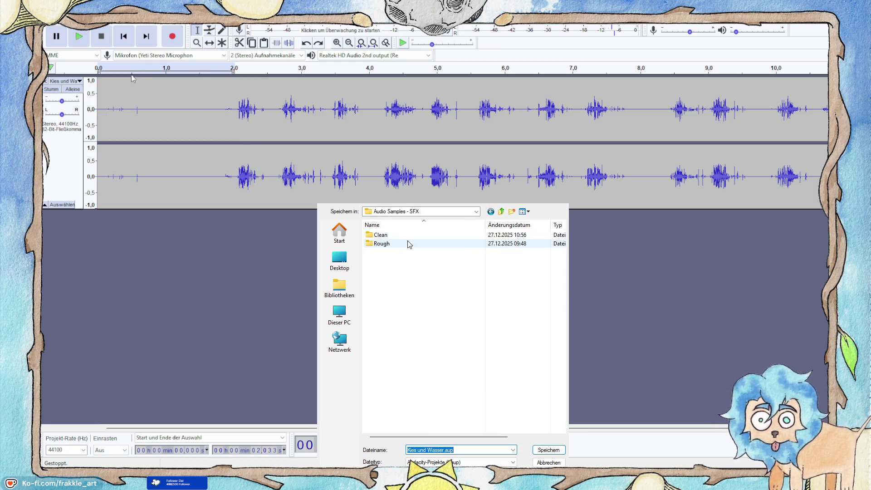
double_click(406, 235)
double_click(405, 236)
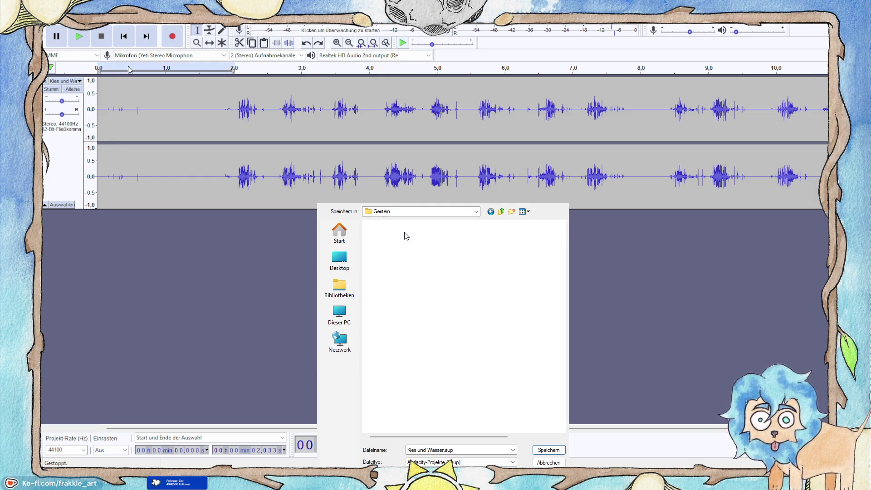
double_click(423, 244)
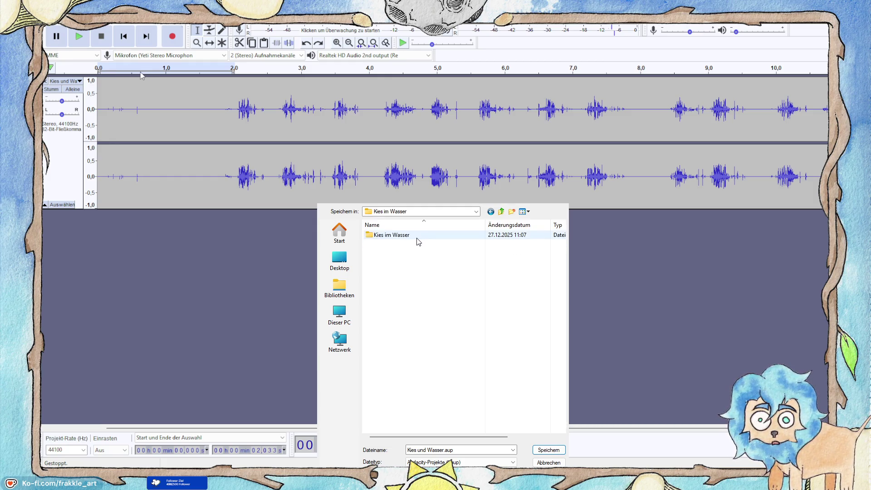
click(492, 211)
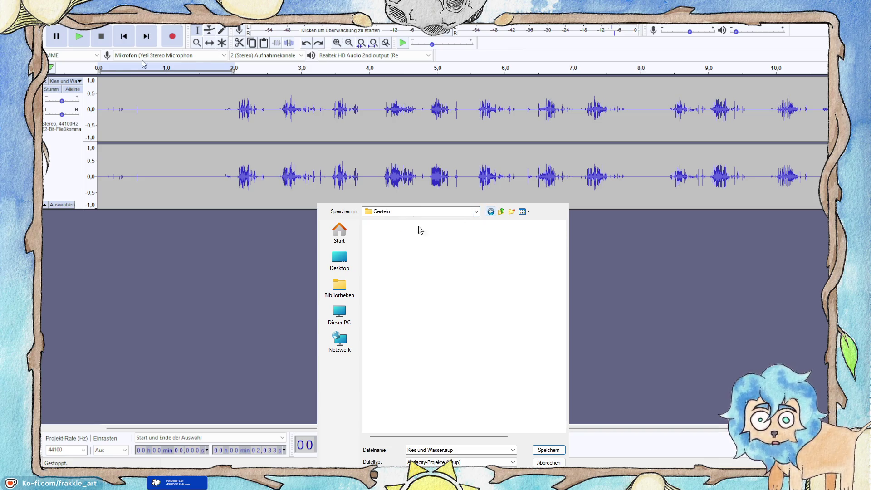
double_click(389, 252)
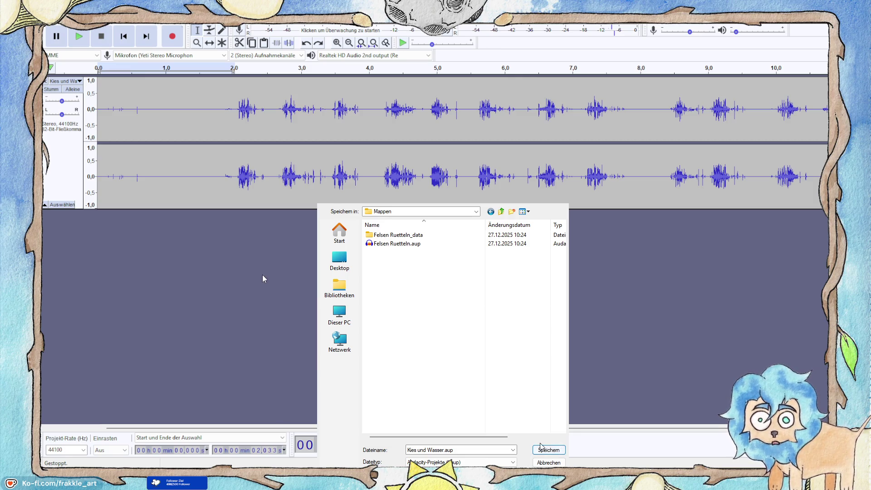
Replace 'und' with 'im' and save the project as Kies im Wasser.
double_click(423, 450)
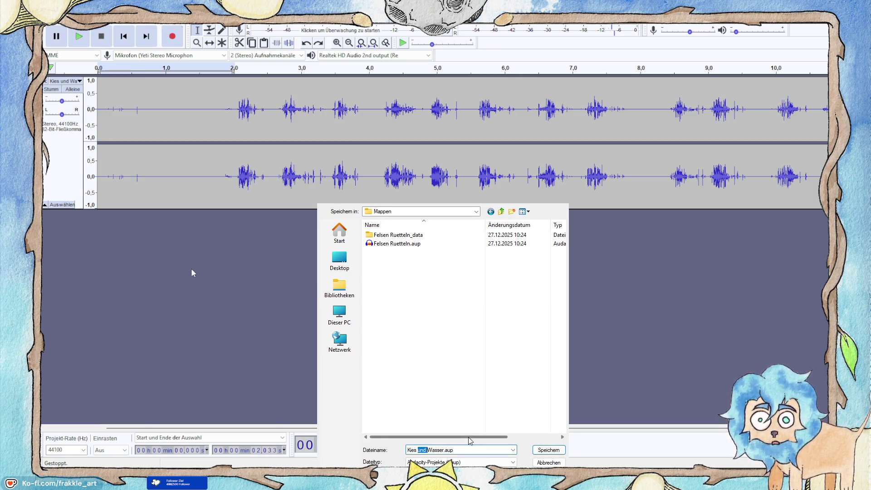
text(im)
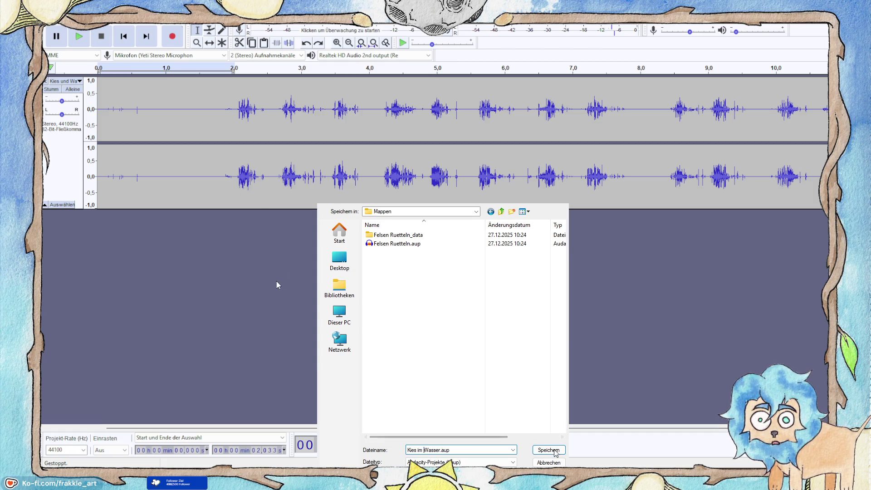
click(549, 454)
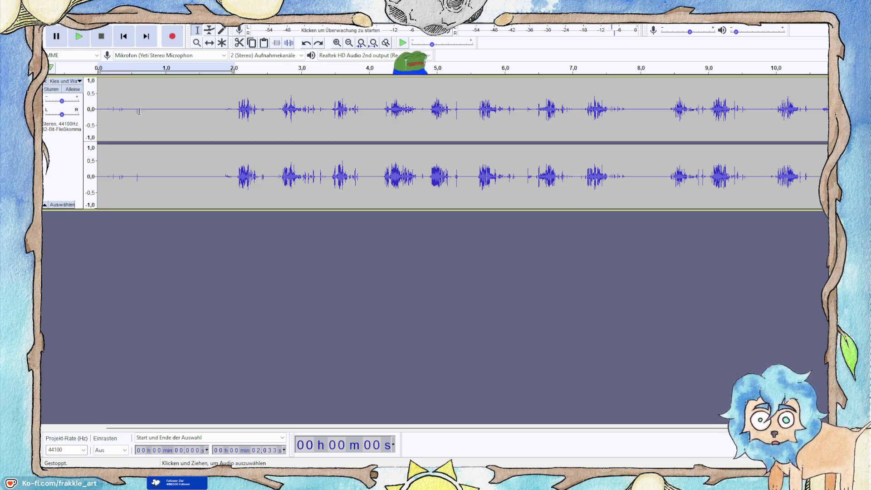
Delete the opening 2.6 s of the recording and preview the new start.
click(228, 108)
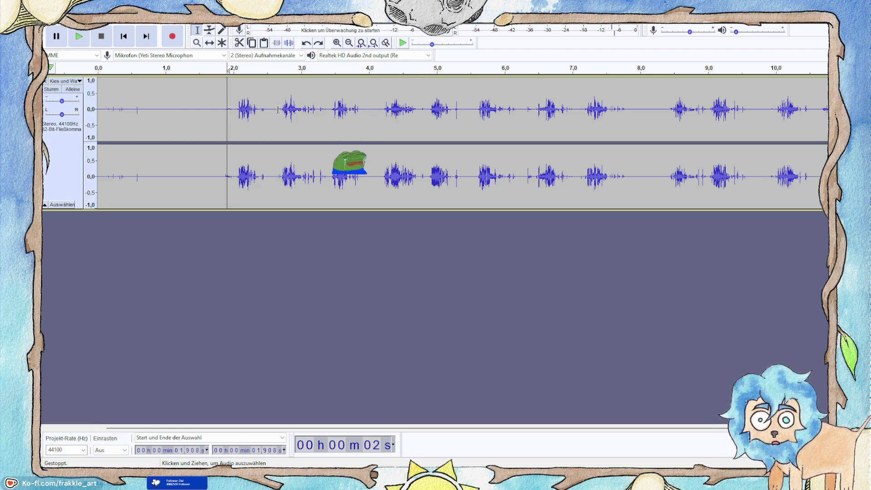
drag(275, 109, 98, 109)
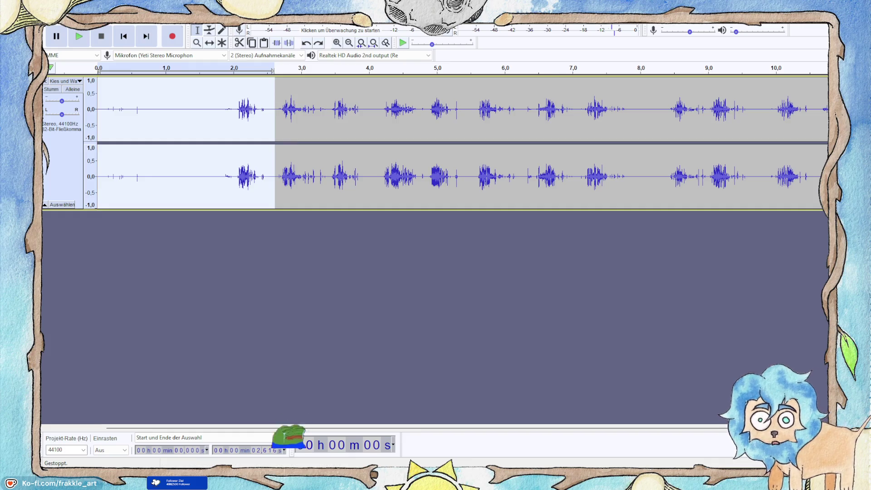
key(Delete)
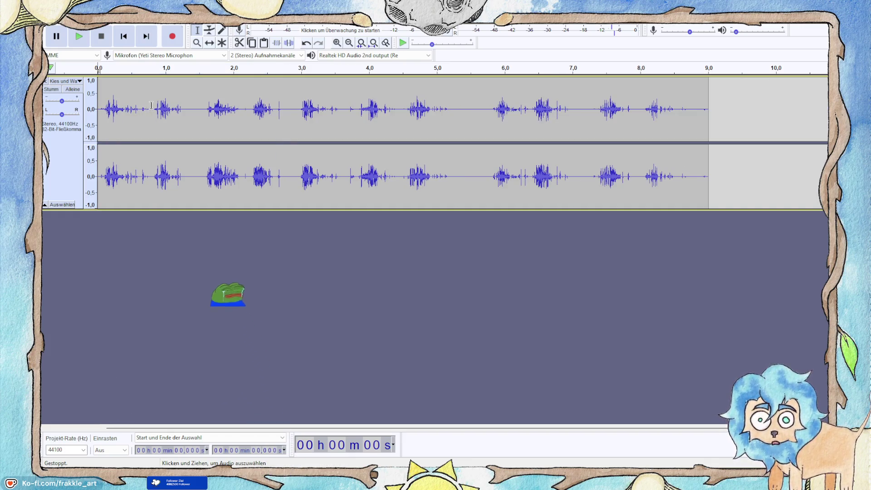
drag(141, 109, 153, 109)
key(space)
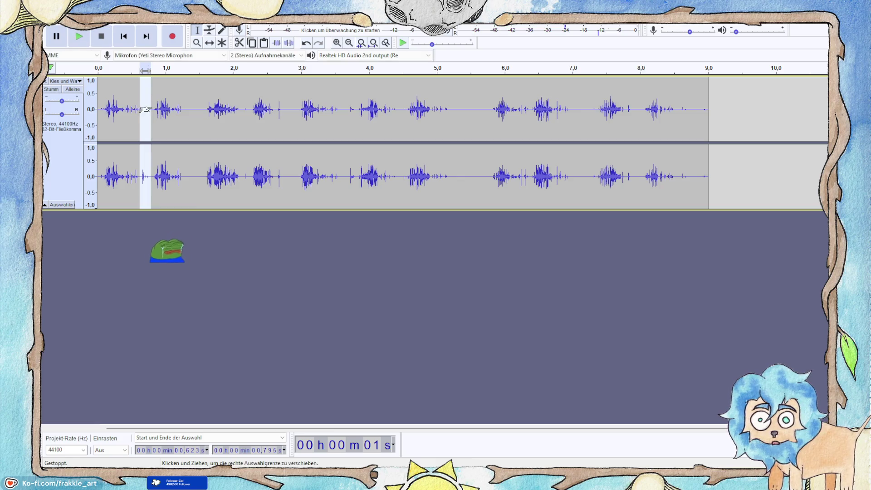
Delete everything after the first hit, check the 0.8-second clip, and open the export window.
click(154, 105)
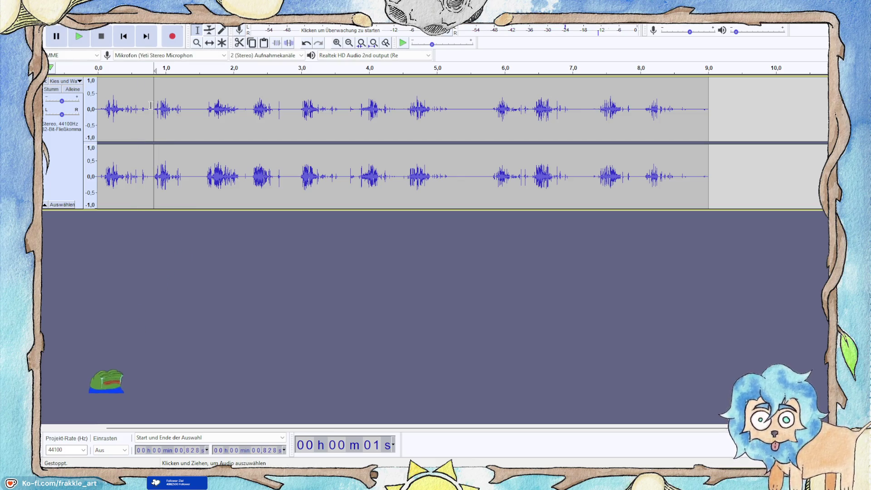
mouse_move(152, 106)
mouse_down()
mouse_move(824, 111)
mouse_move(732, 110)
mouse_up()
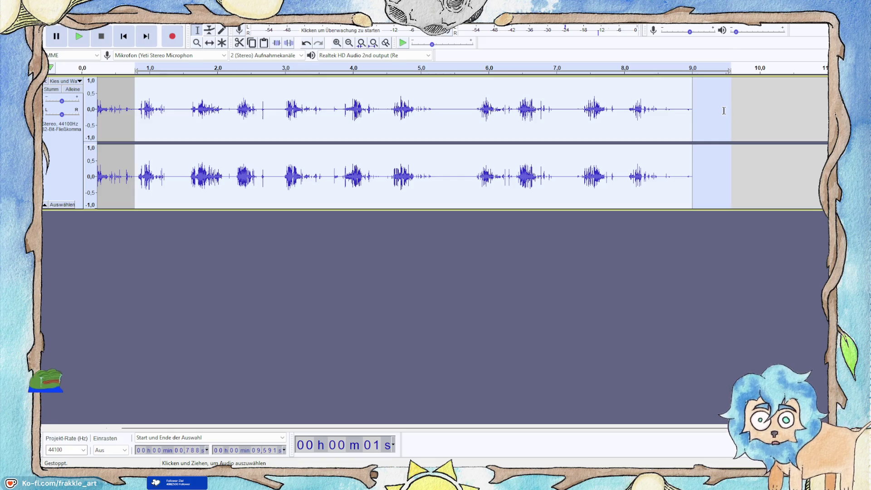
key(Delete)
drag(203, 100, 98, 96)
key(space)
key(space)
key(space)
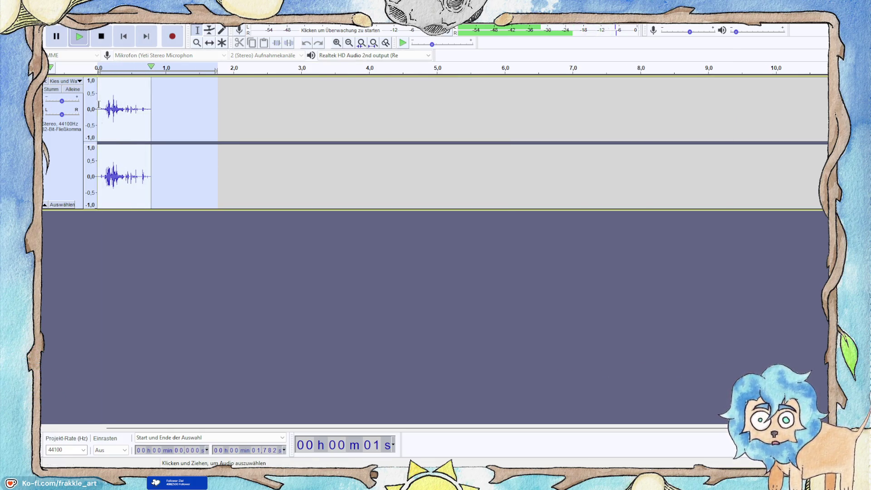
key(space)
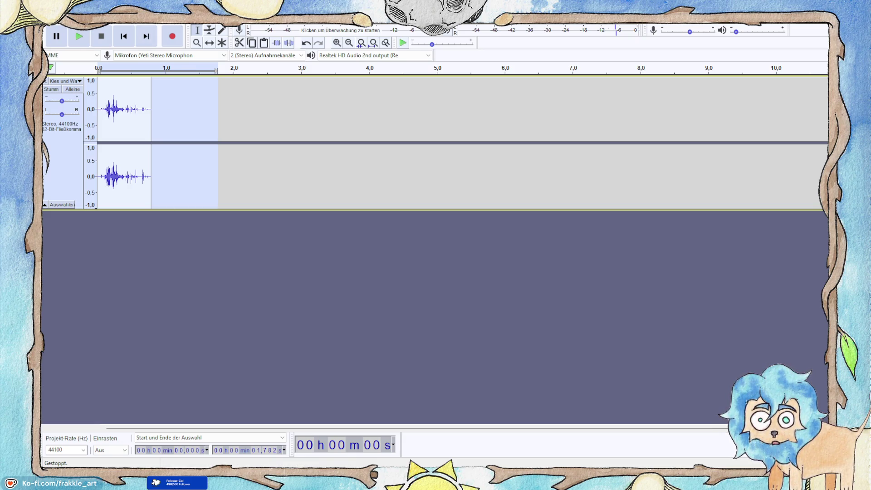
key(ctrl+z)
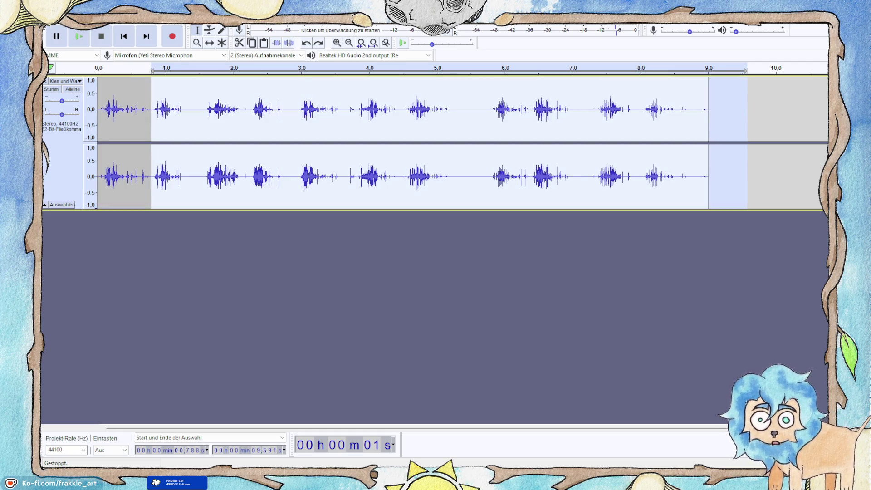
key(ctrl+y)
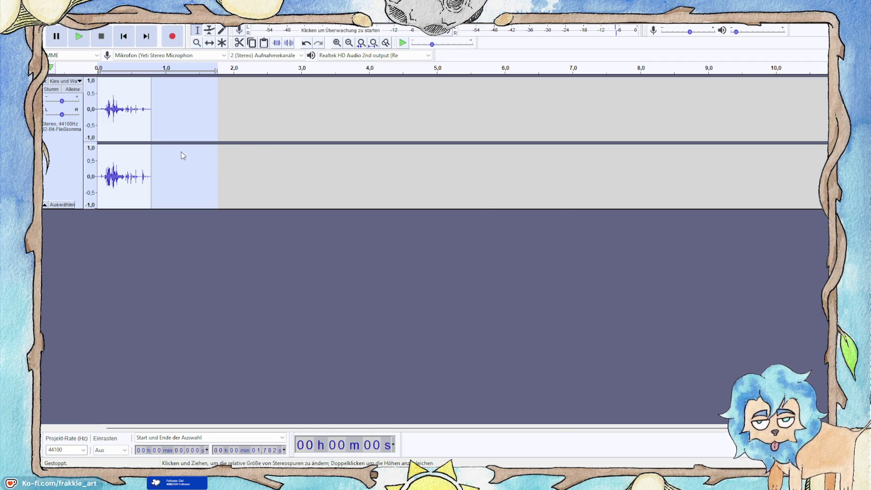
key(ctrl+shift+e)
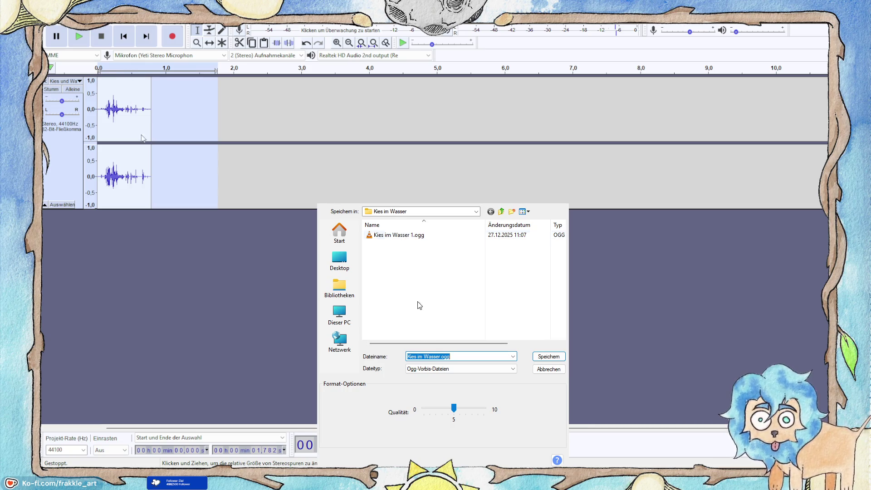
Export 'Kies im Wasser 2.ogg' with its tags set as default, then undo the trim.
click(442, 357)
text(2)
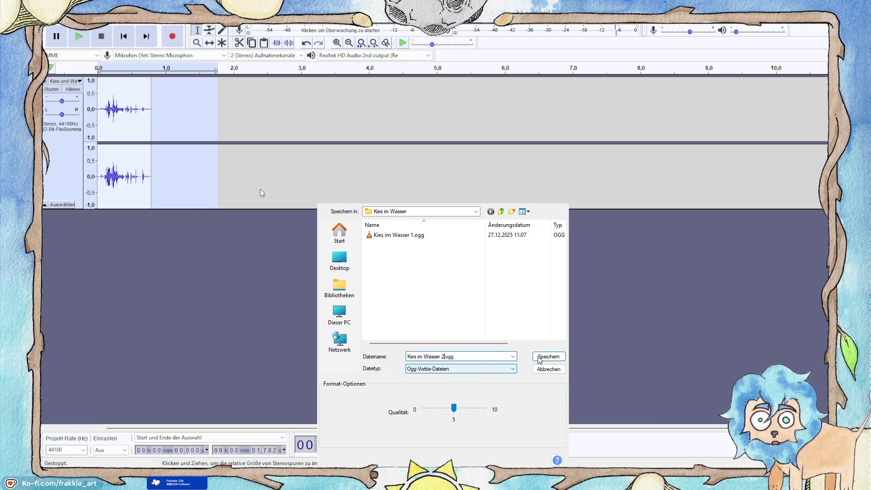
key(Return)
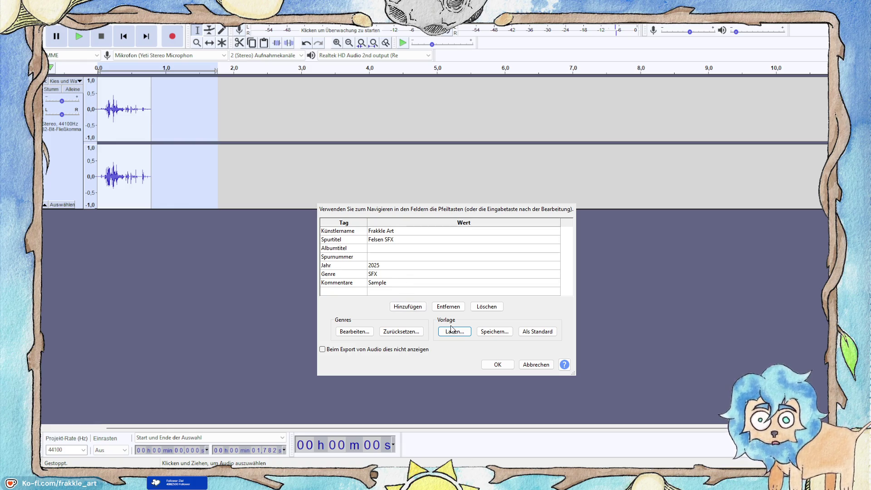
click(544, 333)
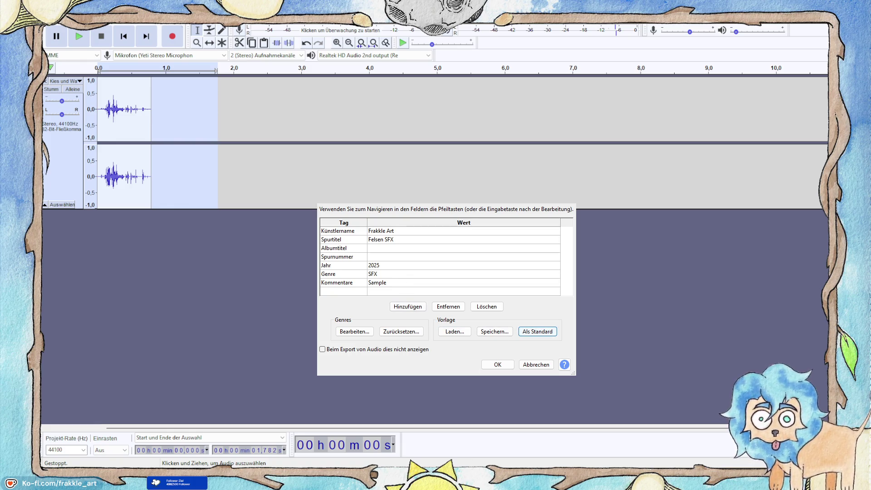
click(505, 365)
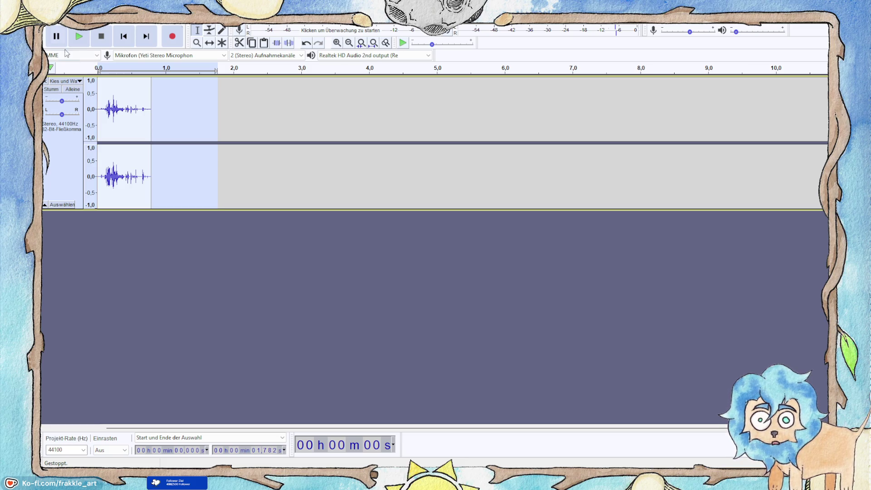
key(ctrl+z)
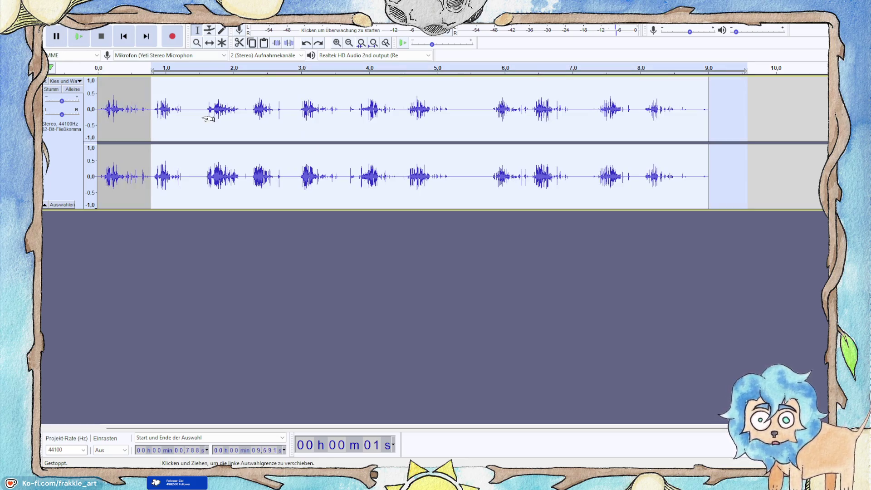
Cut the first 0.8 s and everything after the next hit, preview the half-second clip, and open export.
click(199, 109)
drag(153, 109, 62, 113)
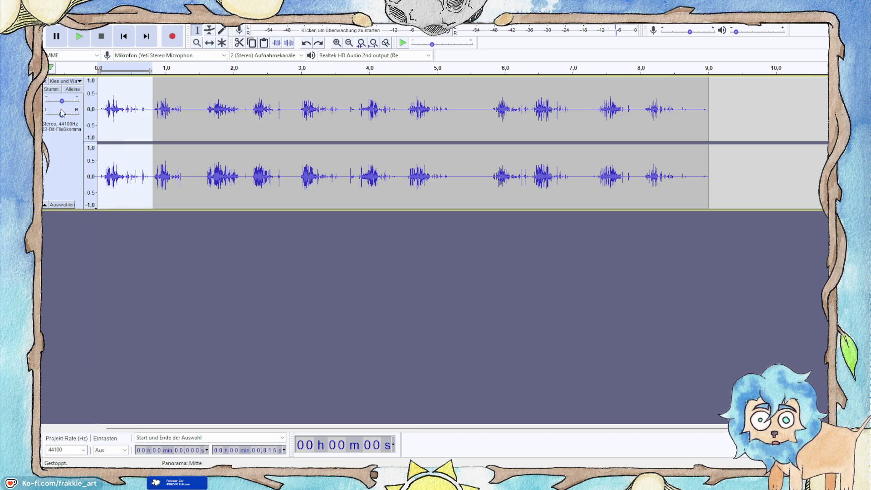
key(Delete)
drag(134, 111, 738, 138)
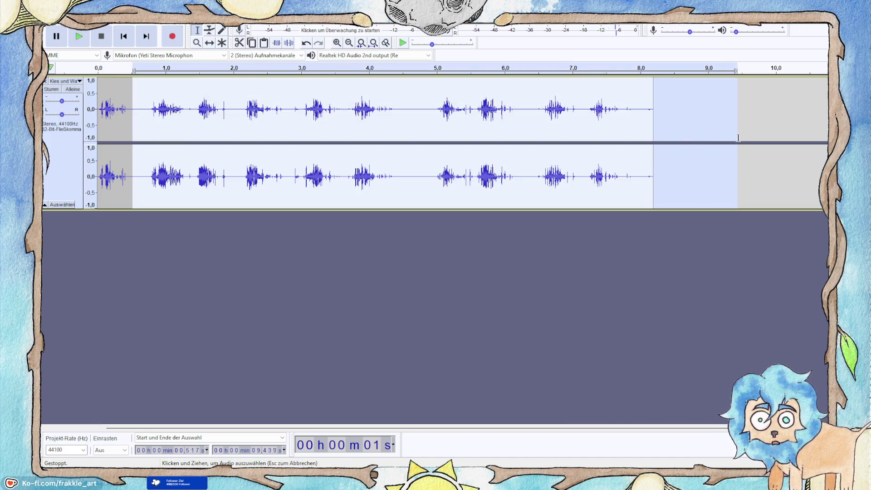
key(Delete)
mouse_move(111, 81)
mouse_down()
mouse_move(83, 82)
mouse_move(168, 109)
mouse_up()
key(space)
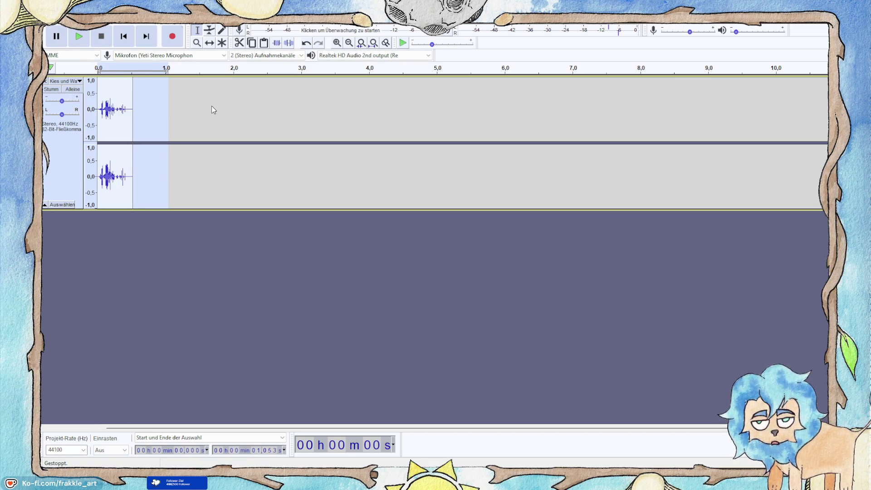
key(ctrl+shift+e)
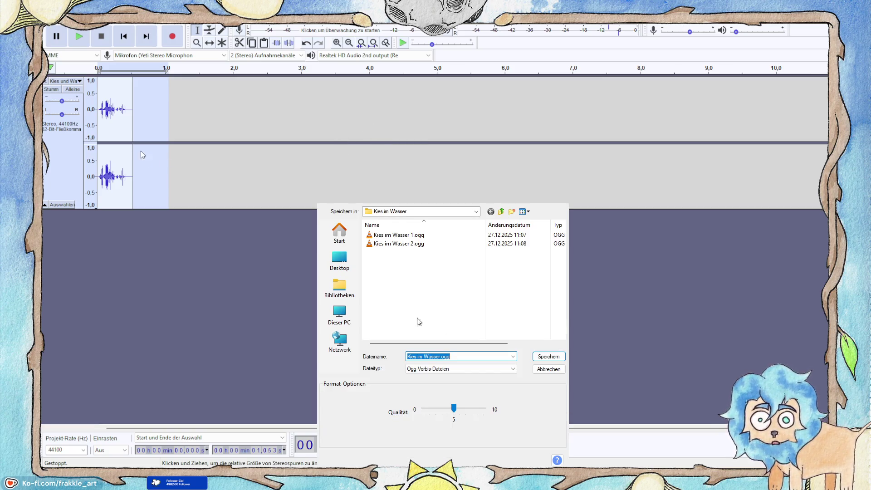
Export the hit as 'Kies im Wasser 3.ogg' with tags loaded from the saved template.
click(399, 243)
click(443, 356)
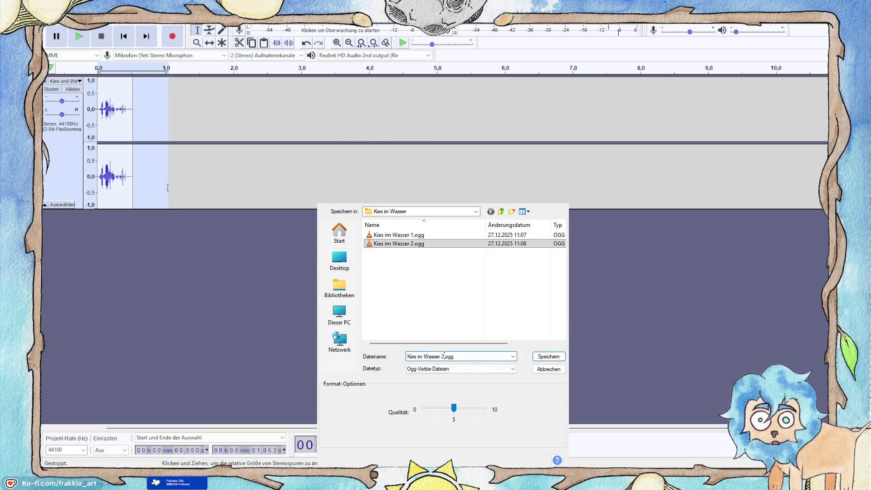
click(562, 354)
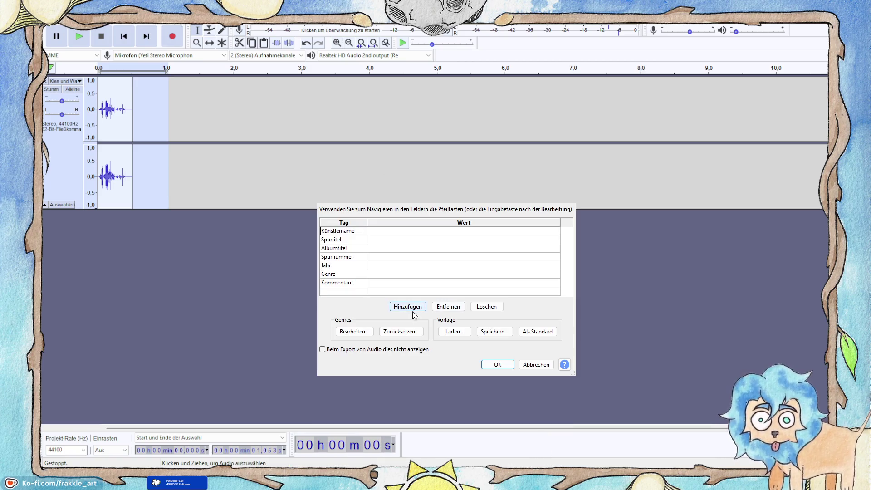
click(455, 332)
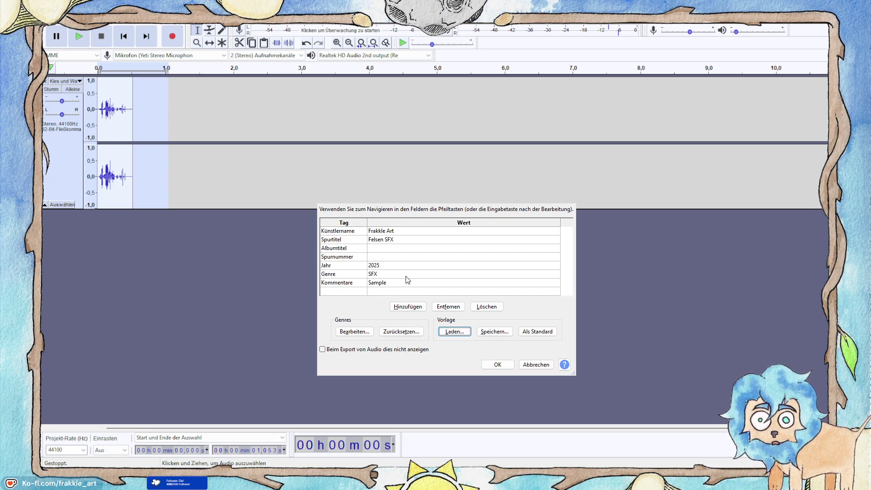
click(498, 365)
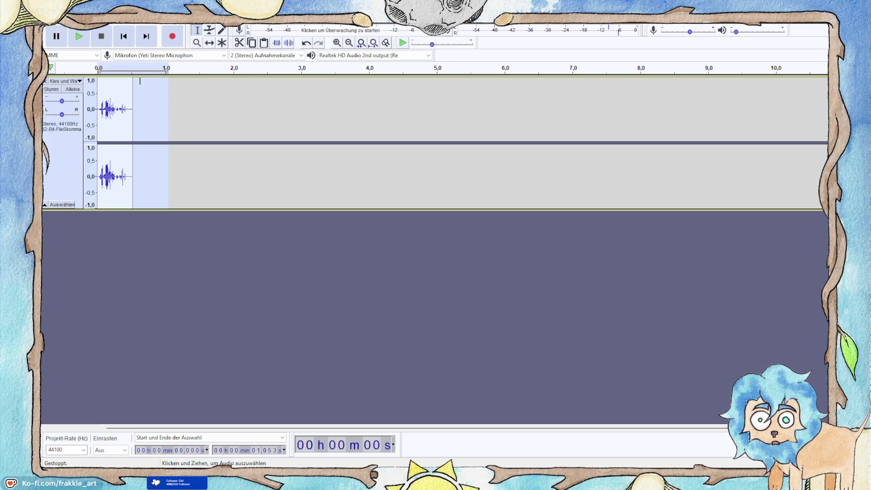
Restore the full recording, delete the audio before the next hit, and preview it.
key(ctrl+z)
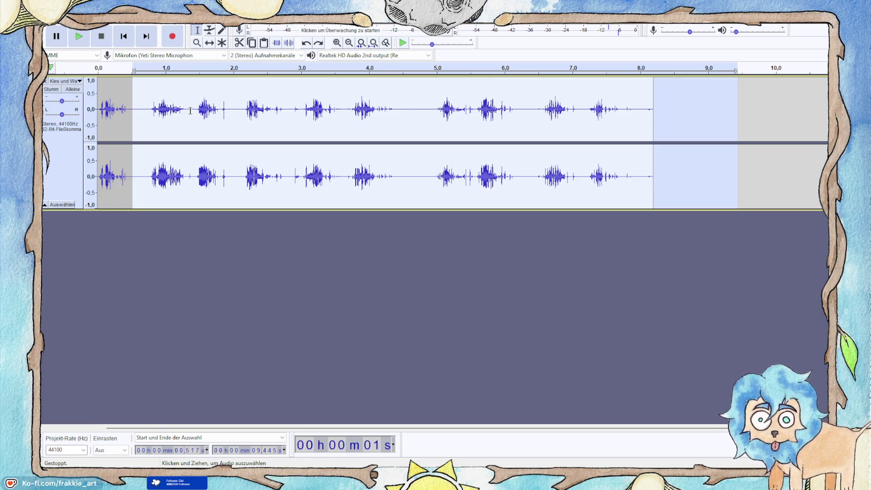
click(150, 105)
drag(143, 108, 97, 108)
key(Delete)
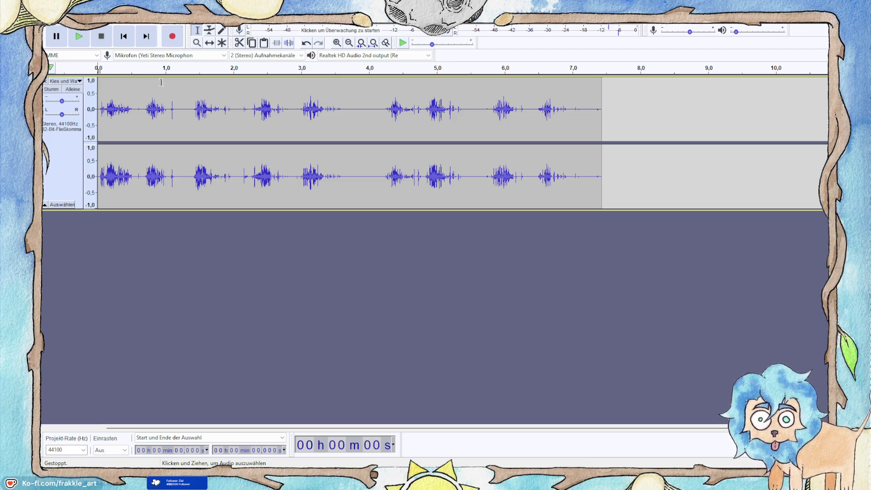
drag(178, 95, 98, 109)
key(space)
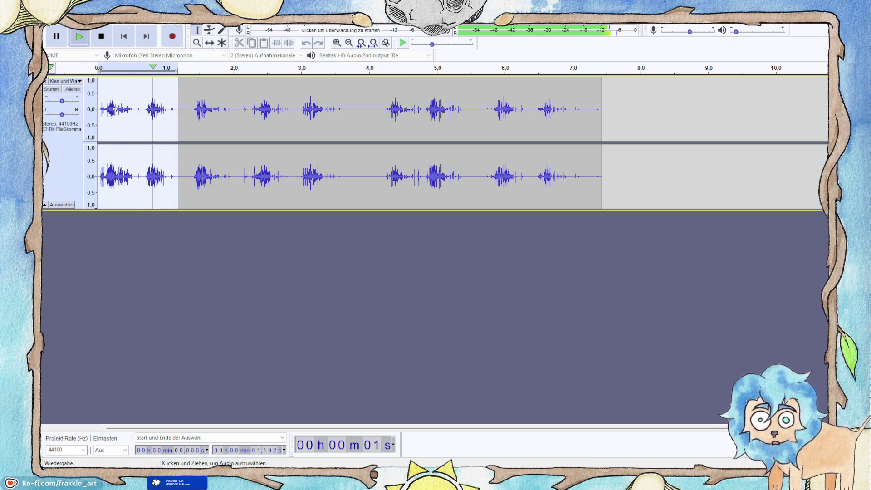
Delete everything after about 0.57 s and preview the isolated 0.7-second hit.
click(137, 104)
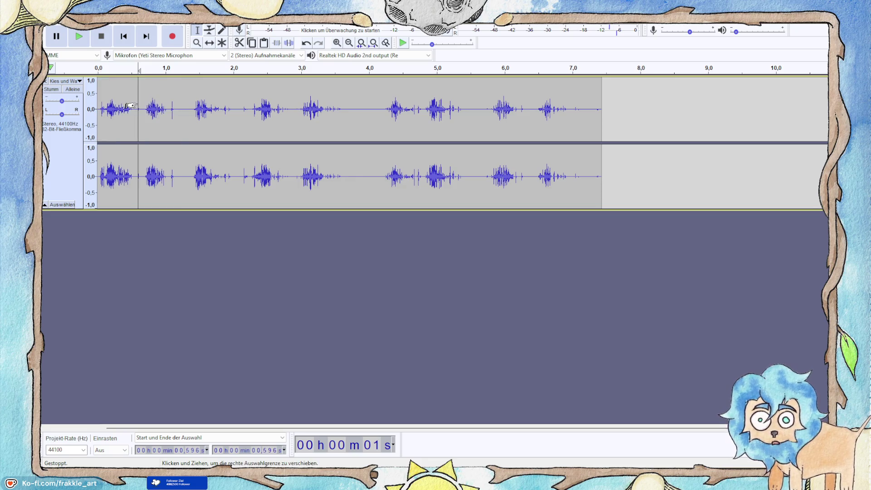
key(space)
key(space)
drag(134, 106, 142, 106)
key(space)
key(space)
key(space)
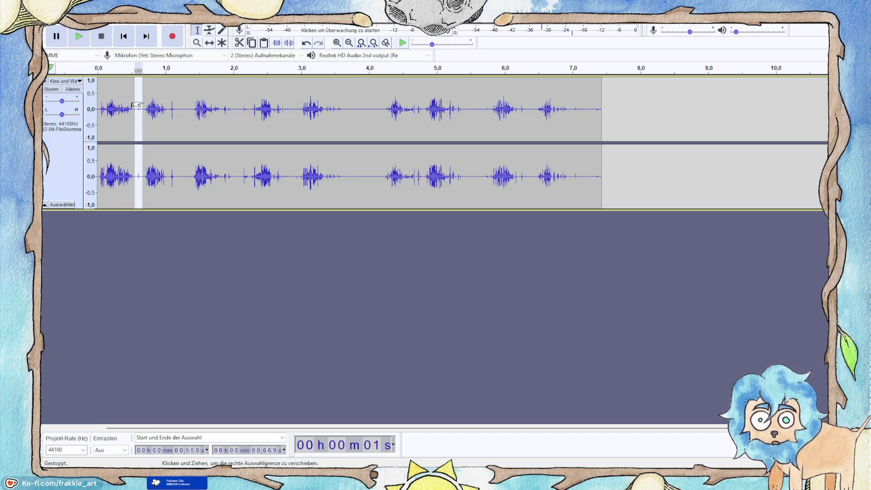
click(136, 104)
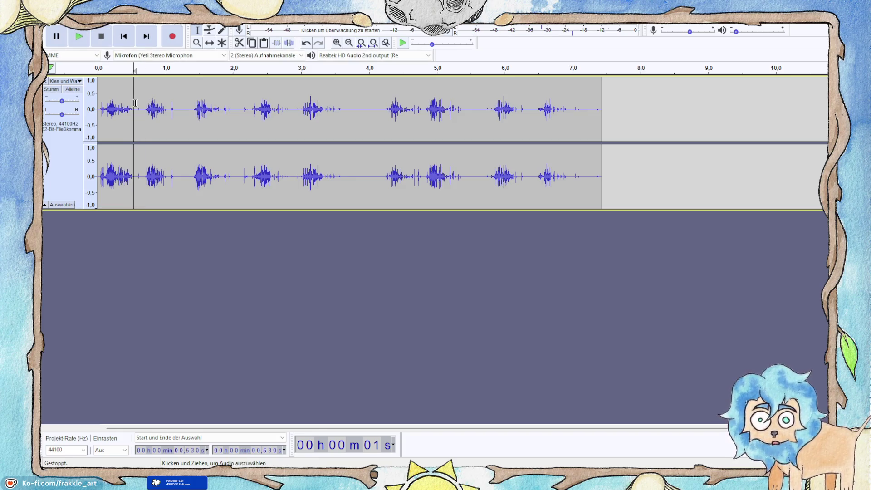
drag(136, 103, 613, 109)
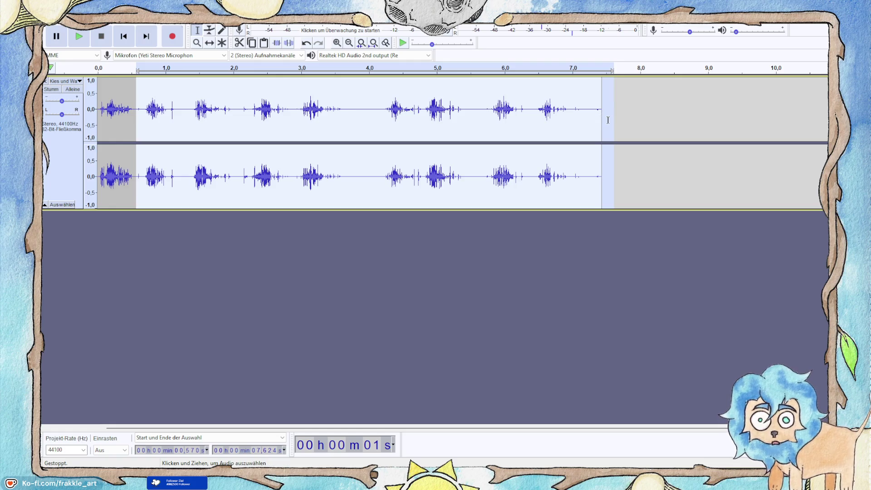
key(Delete)
click(147, 100)
key(shift+Home)
key(space)
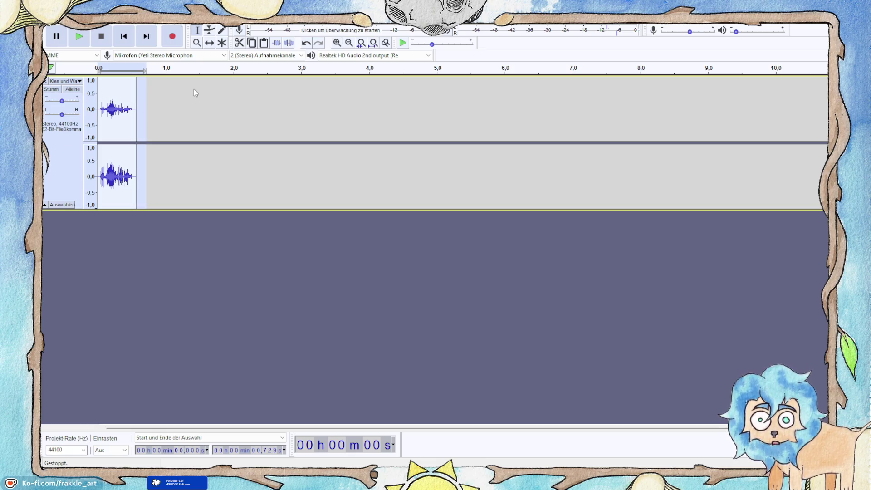
key(ctrl+shift+e)
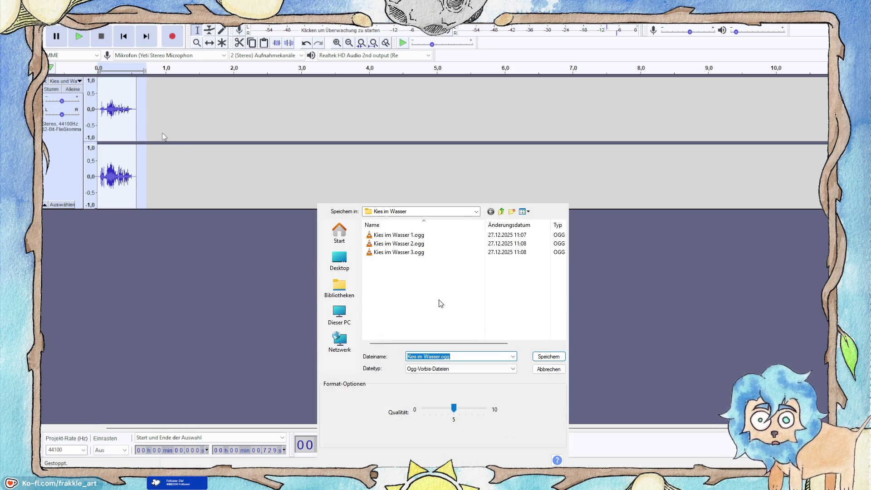
Export the hit as 'Kies im Wasser 4.ogg' with the template metadata loaded.
click(398, 252)
click(443, 357)
click(443, 357)
text(4)
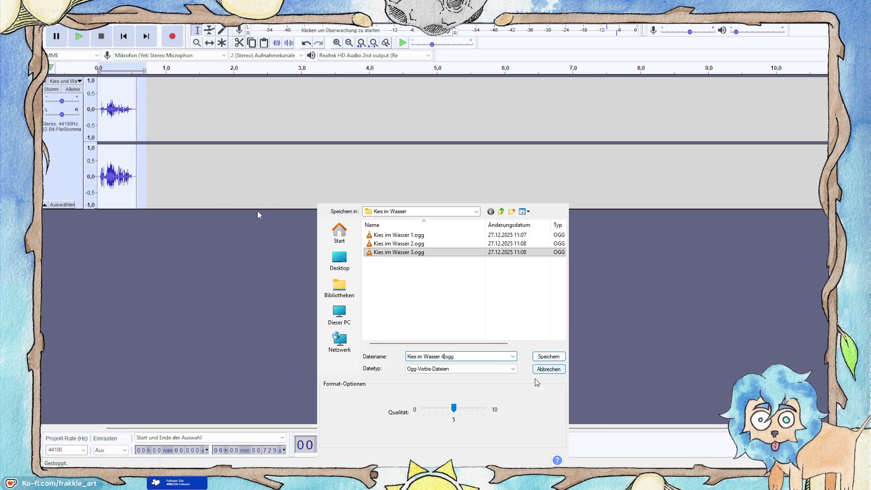
click(543, 357)
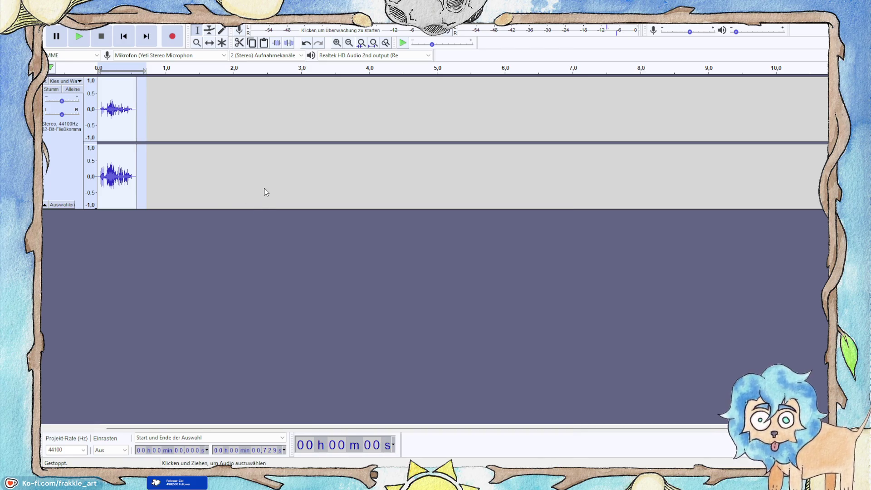
click(453, 334)
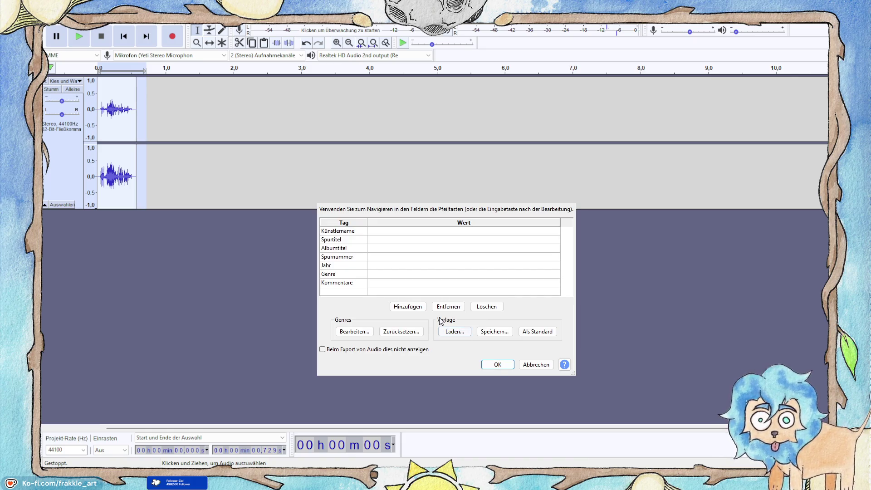
click(498, 364)
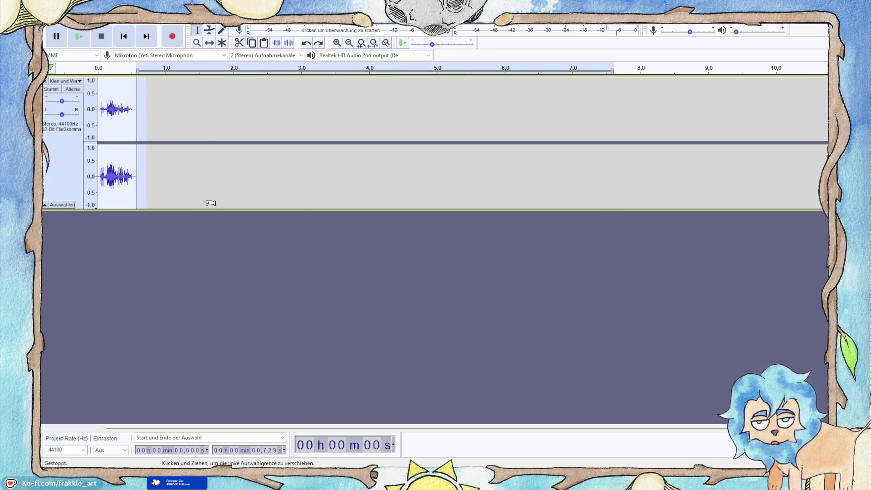
Delete the already-exported first hit, 0 to 0.656 s, from the restored recording.
click(121, 115)
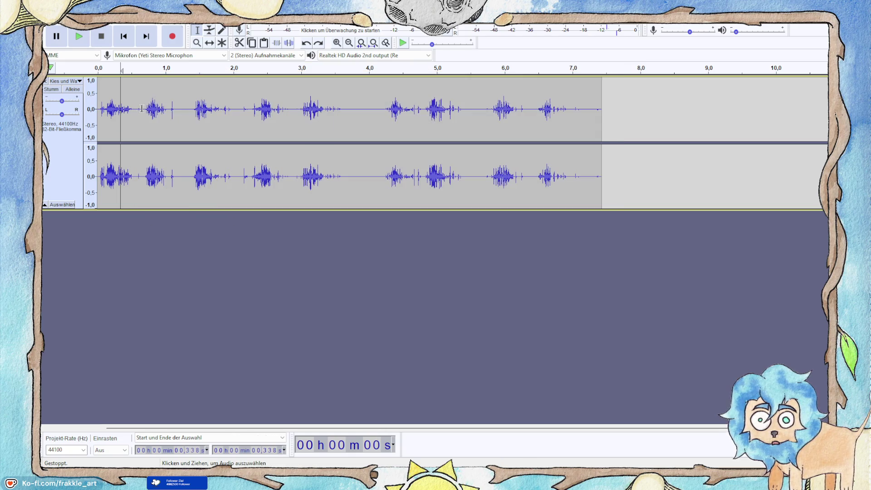
drag(142, 109, 96, 109)
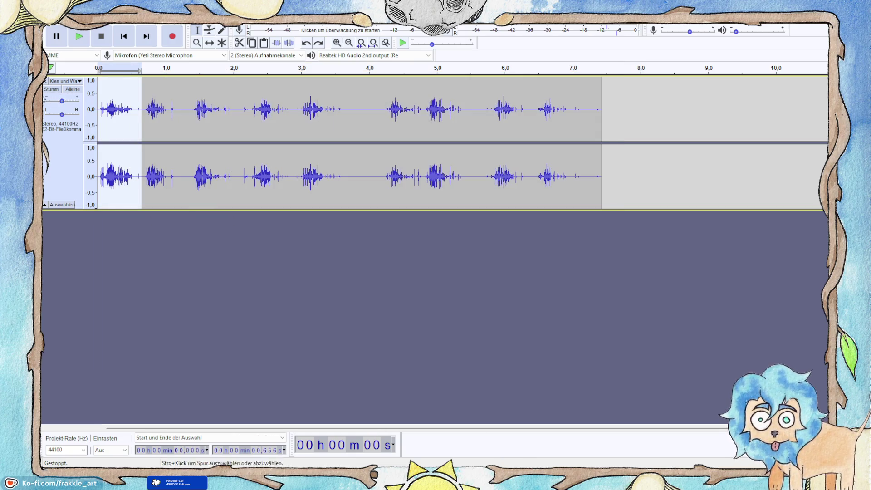
key(Delete)
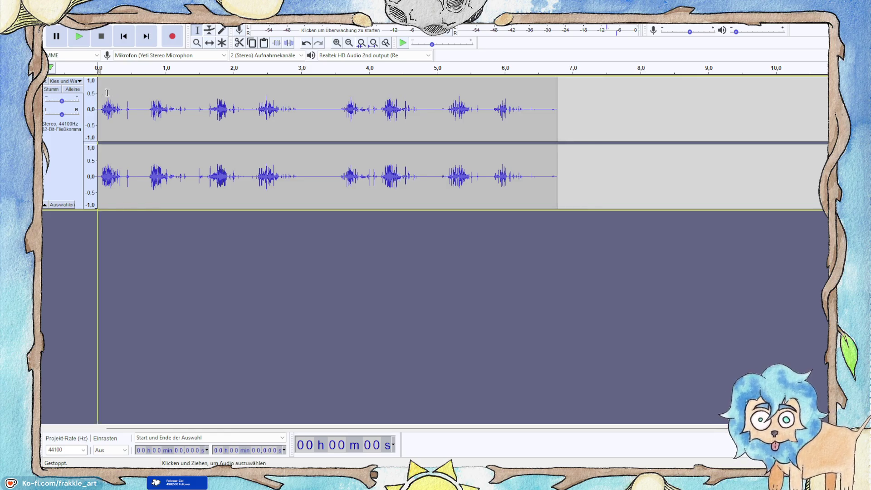
Cut everything after 0.371 s and preview the remaining 0.4-second hit.
drag(134, 111, 613, 113)
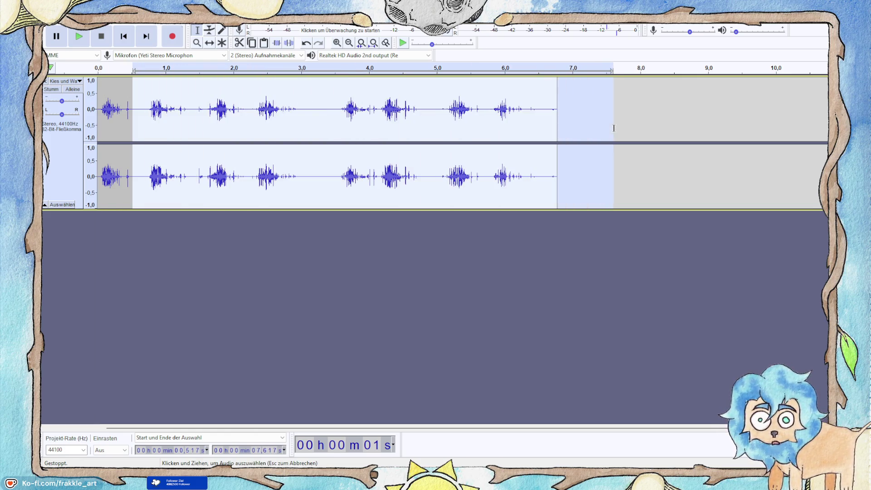
key(Delete)
drag(127, 104, 134, 104)
key(space)
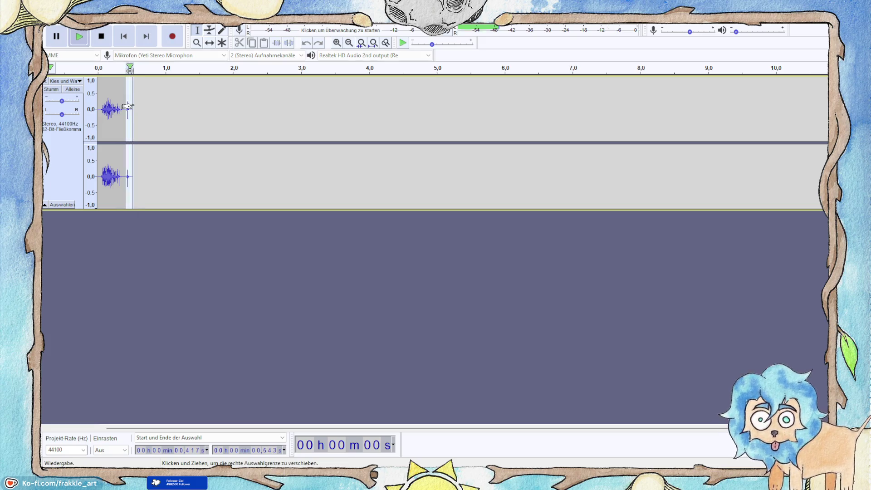
click(123, 102)
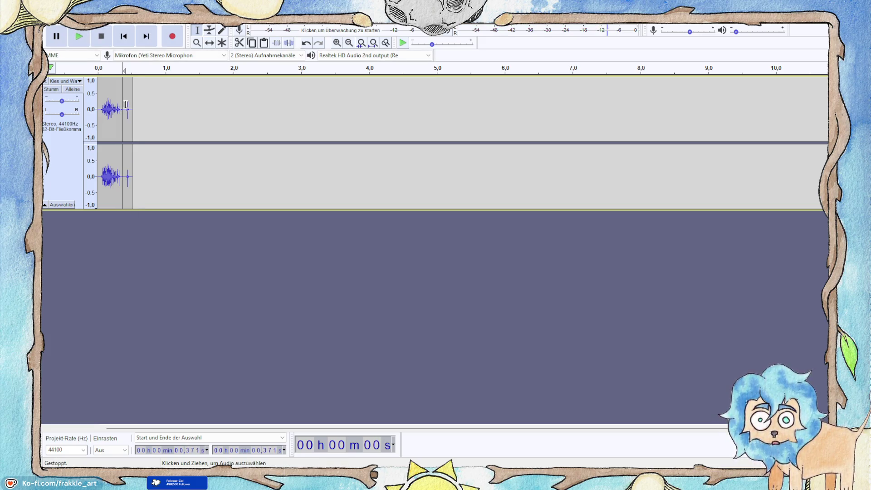
drag(124, 105, 604, 128)
key(ctrl+z)
key(Delete)
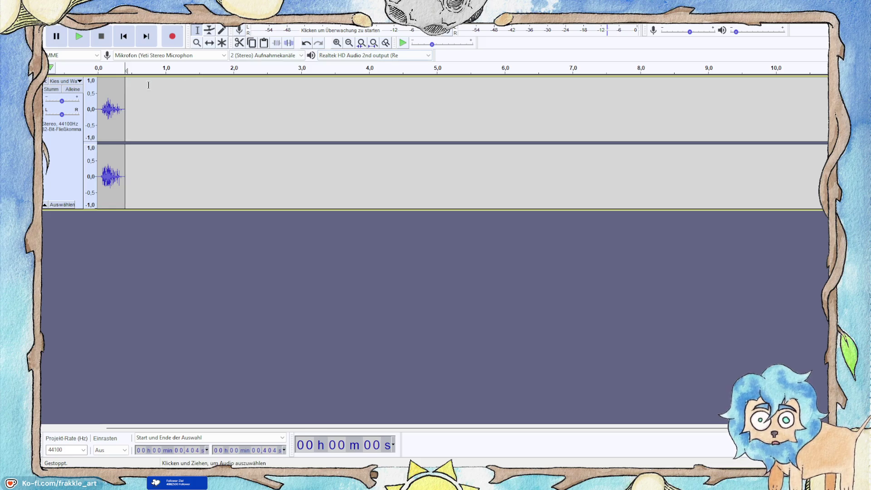
drag(149, 84, 59, 96)
key(space)
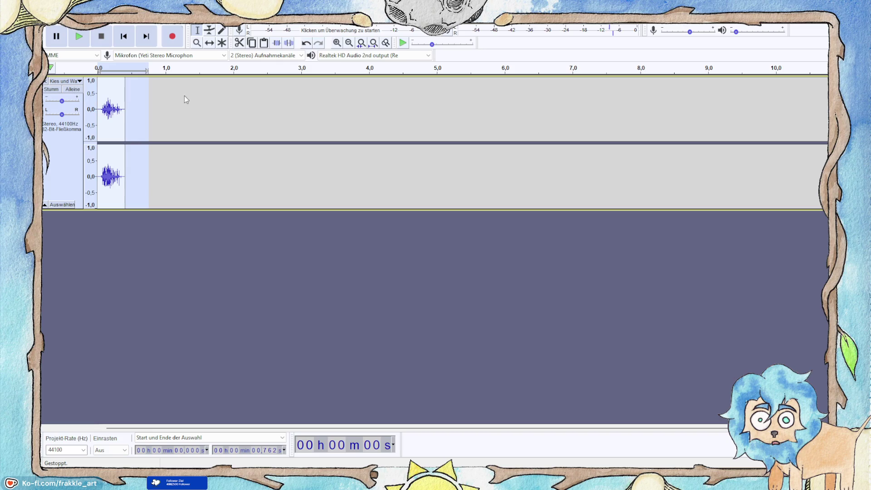
key(ctrl+shift+e)
Export the hit as 'Kies im Wasser 5.ogg' with tags loaded from the saved metadata template.
click(417, 261)
click(441, 356)
click(443, 356)
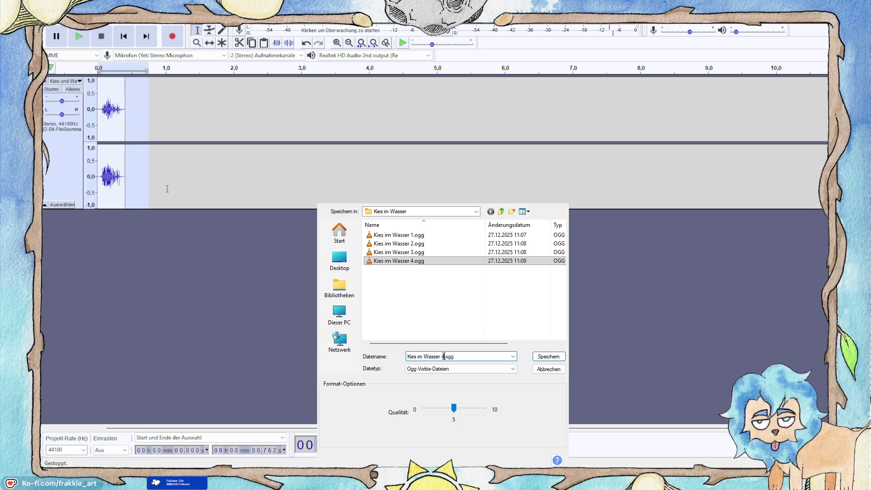
text(5)
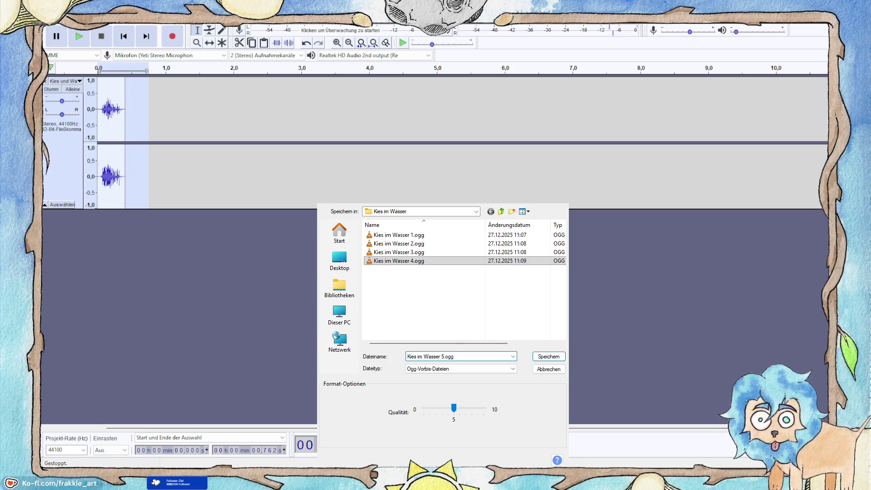
key(Return)
click(455, 332)
click(497, 364)
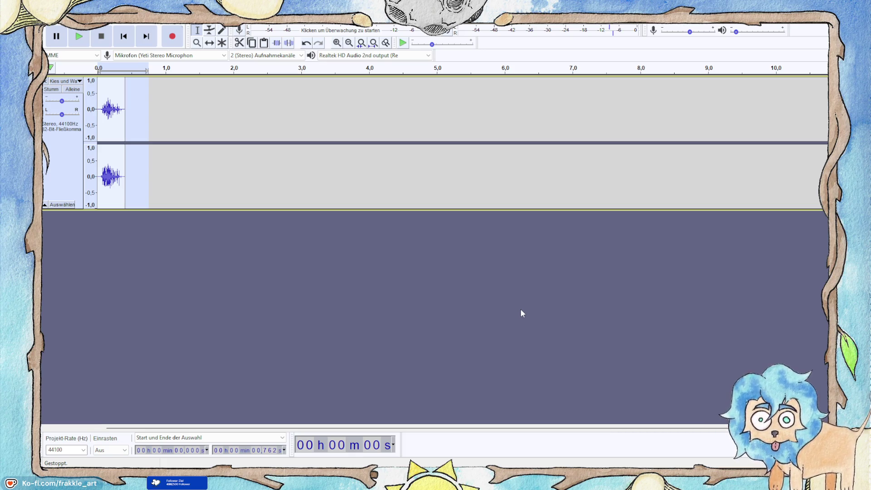
key(space)
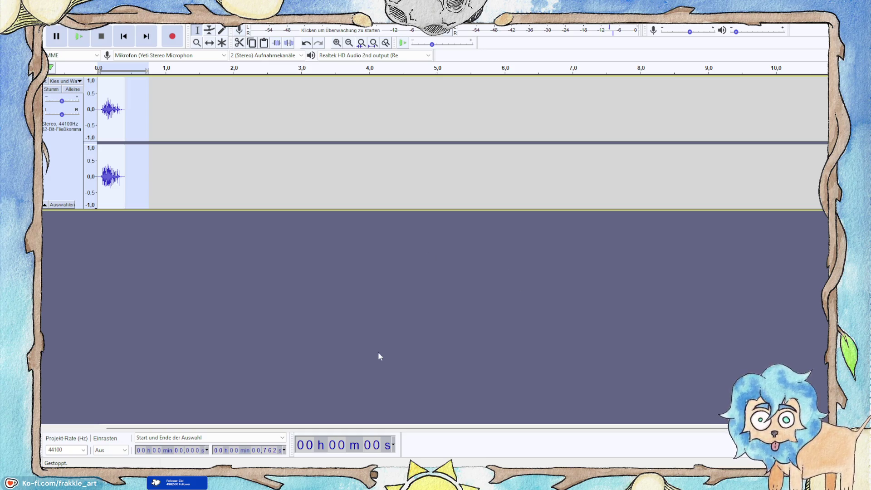
Restore the recording, delete the exported hit (0–0.742 s), and cut everything after 0.603 s.
key(ctrl+v)
drag(148, 166, 98, 166)
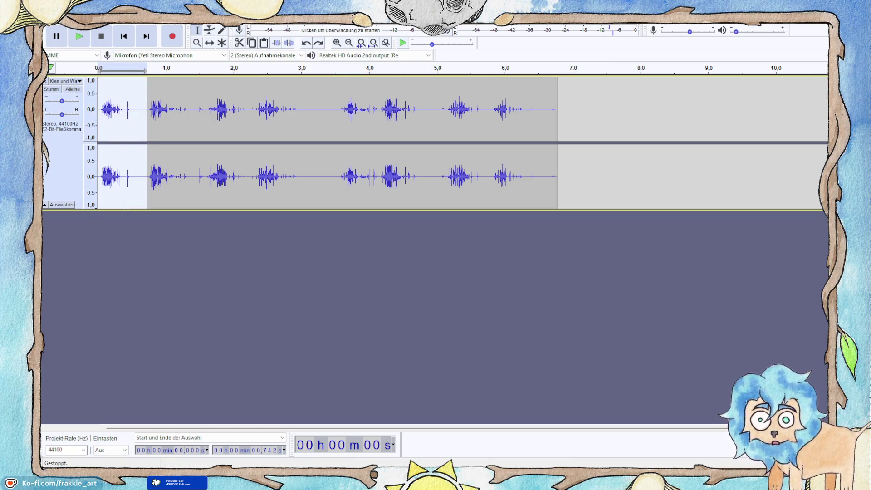
key(Delete)
mouse_move(138, 171)
mouse_down()
mouse_move(546, 177)
mouse_move(528, 177)
mouse_up()
key(Delete)
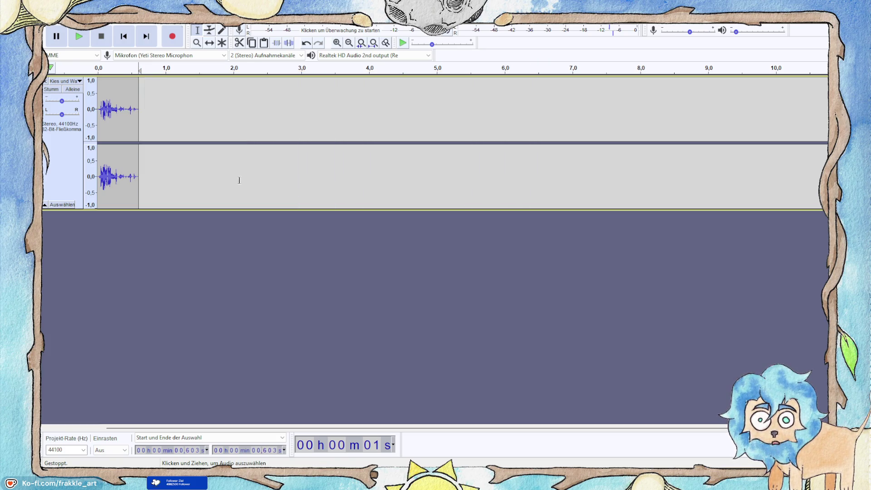
Preview the tail of the remaining hit and then the whole isolated 0.6-second hit.
drag(143, 172, 118, 173)
key(space)
key(space)
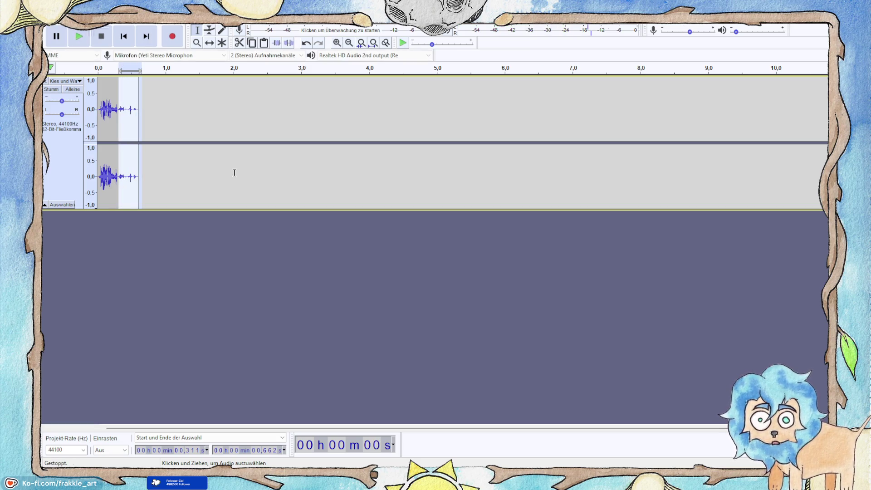
key(space)
key(space)
drag(135, 174, 162, 173)
key(shift+Home)
key(space)
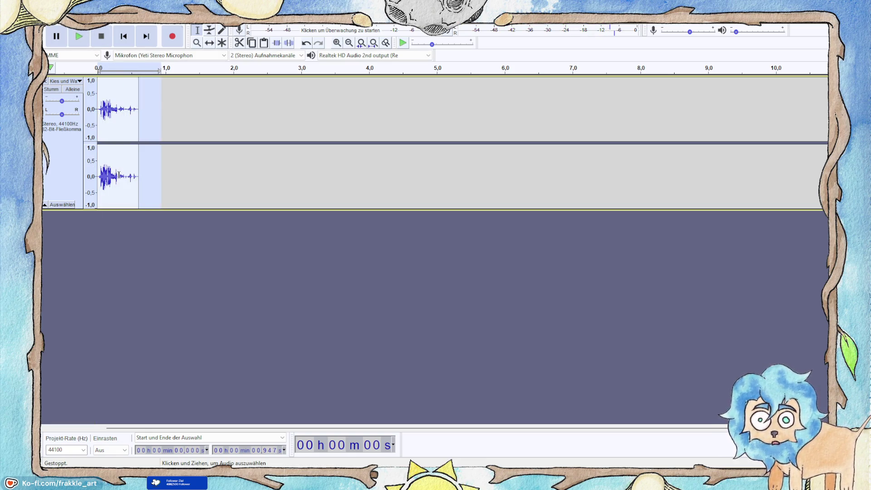
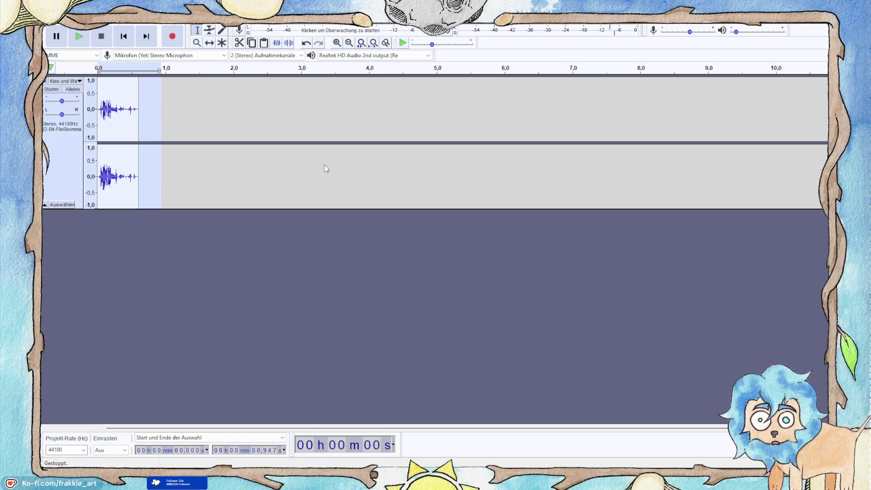
Export the clip as 'Kies im Wasser 6.ogg' tagged 'Felsen SFX', genre SFX, year 2025.
key(ctrl+shift+e)
click(441, 356)
key(Delete)
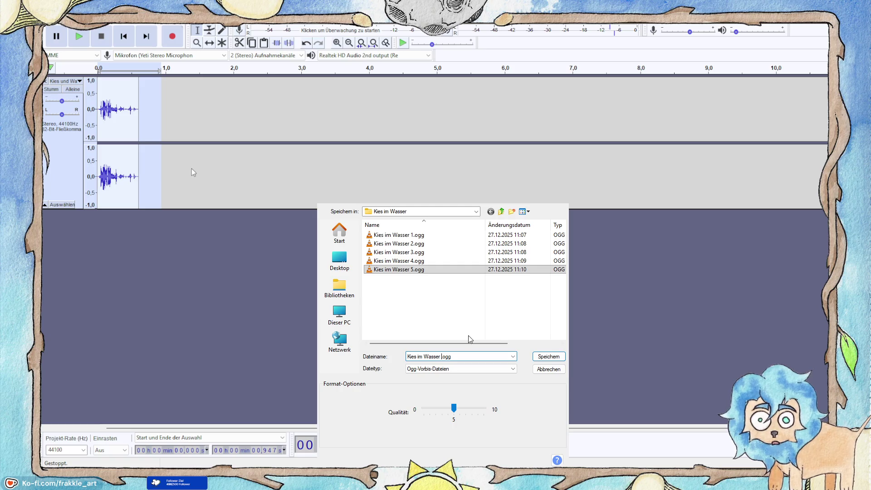
key(Return)
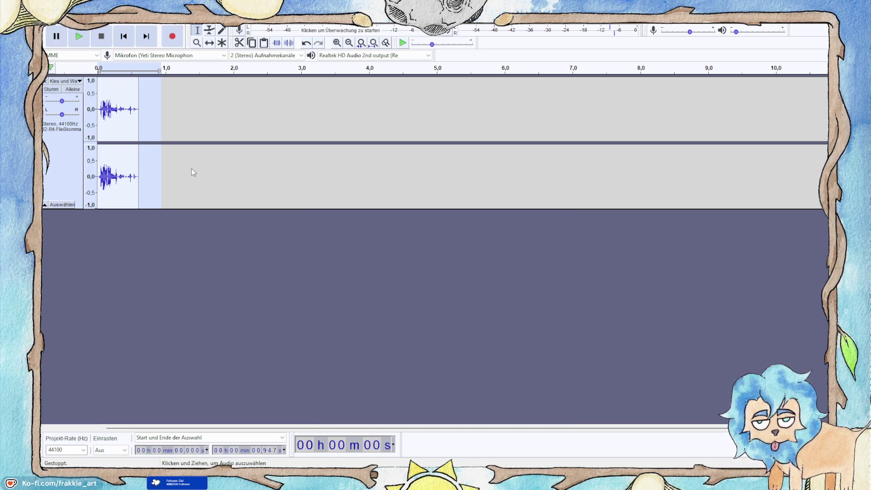
click(447, 332)
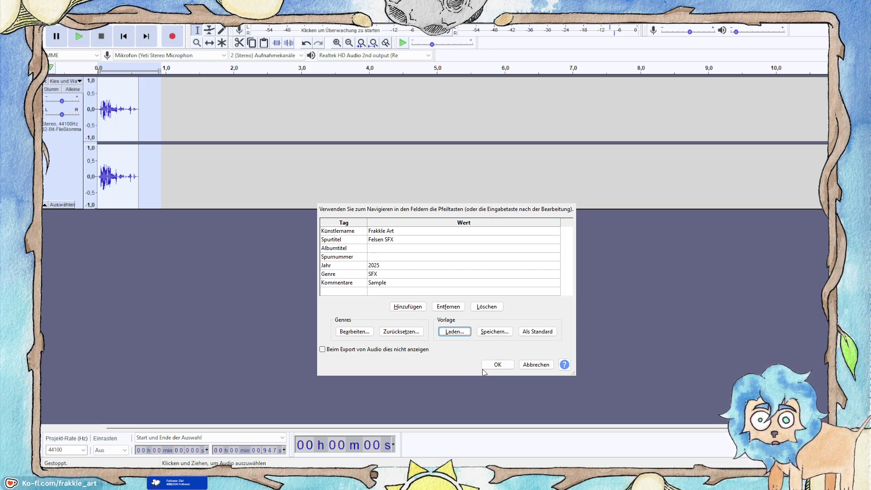
click(498, 365)
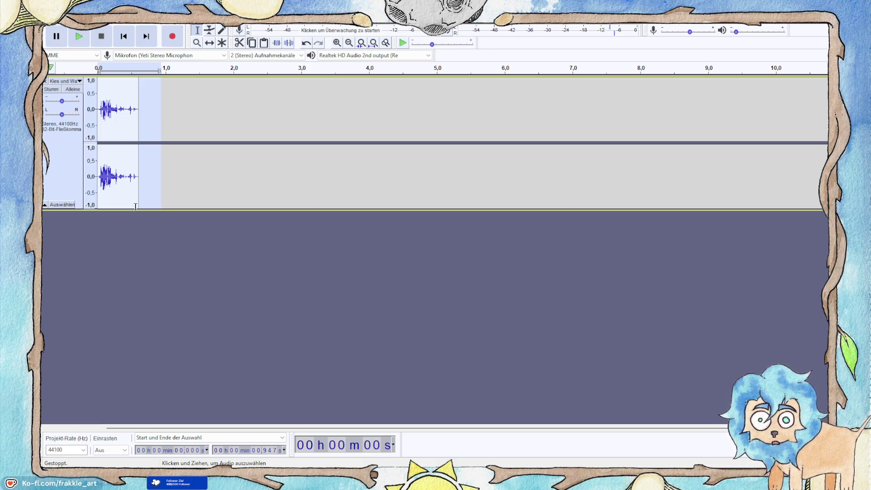
Preview the clip and delete the quiet first 0.3 seconds of lead-in.
drag(118, 107, 182, 107)
key(space)
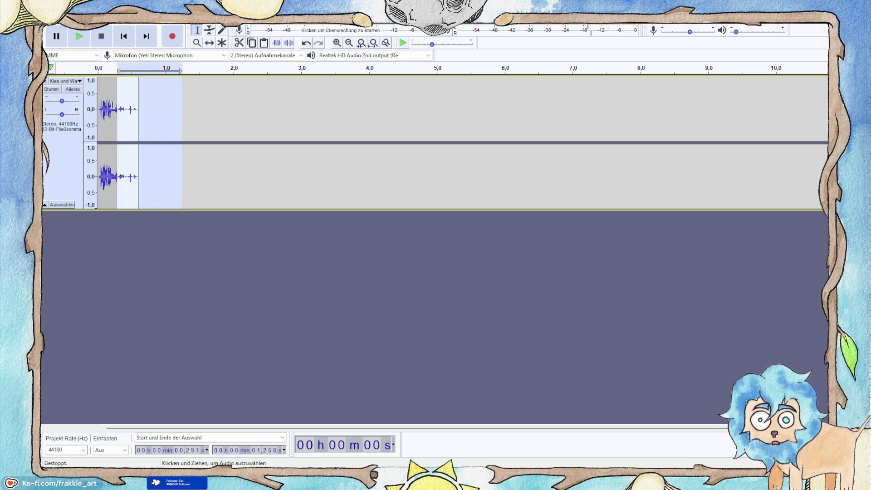
drag(120, 107, 61, 108)
key(space)
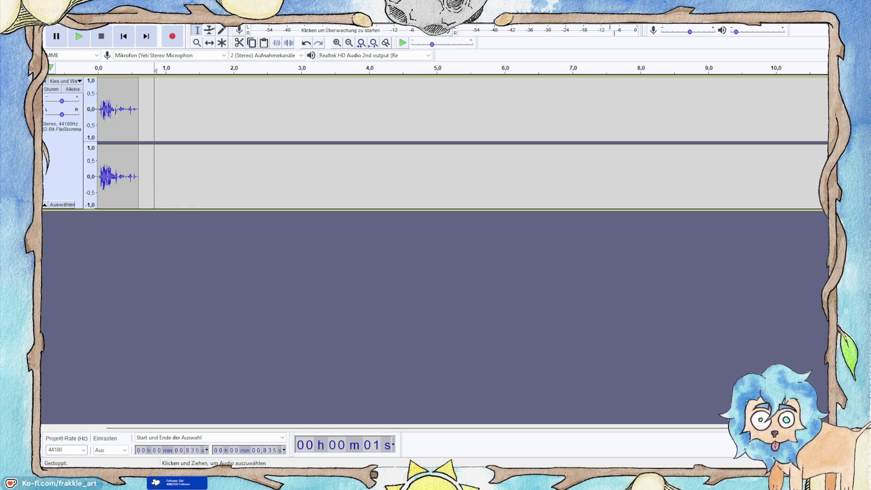
drag(117, 110, 91, 109)
key(Delete)
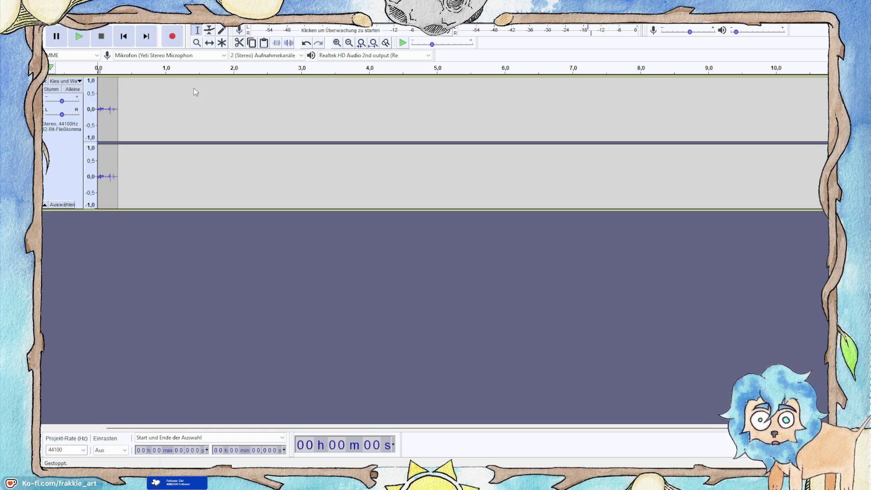
Export the trimmed clip as 'Kies im Wasser 6 small.ogg', then undo back to the full recording.
key(ctrl+shift+e)
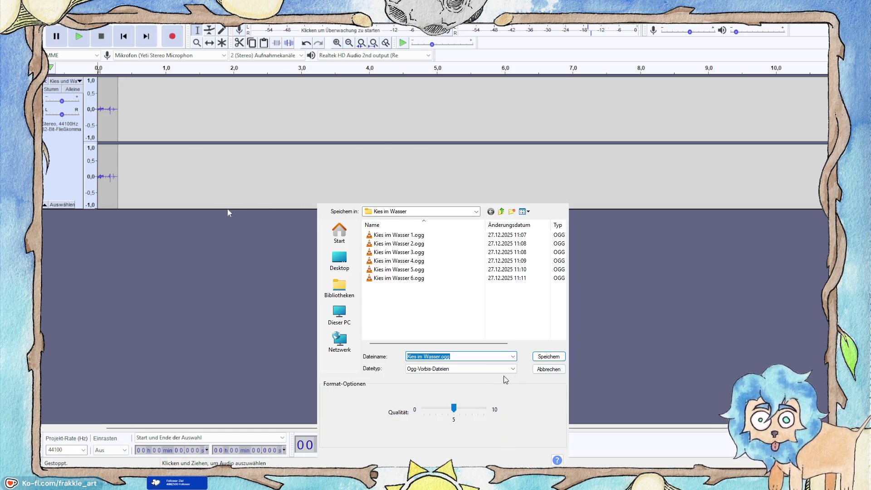
click(411, 279)
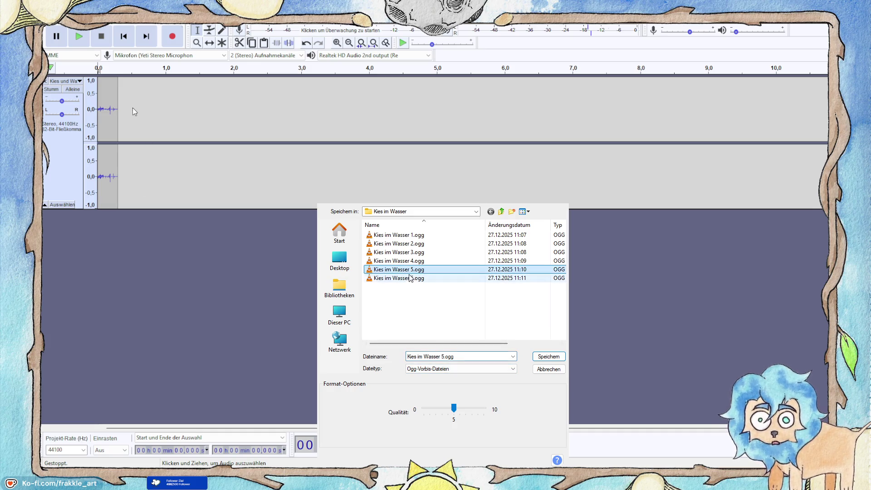
click(449, 357)
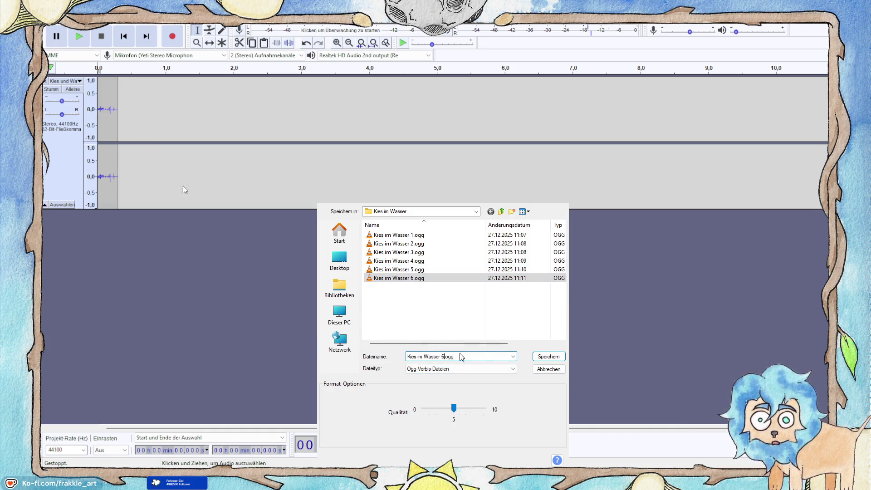
text(small)
key(Return)
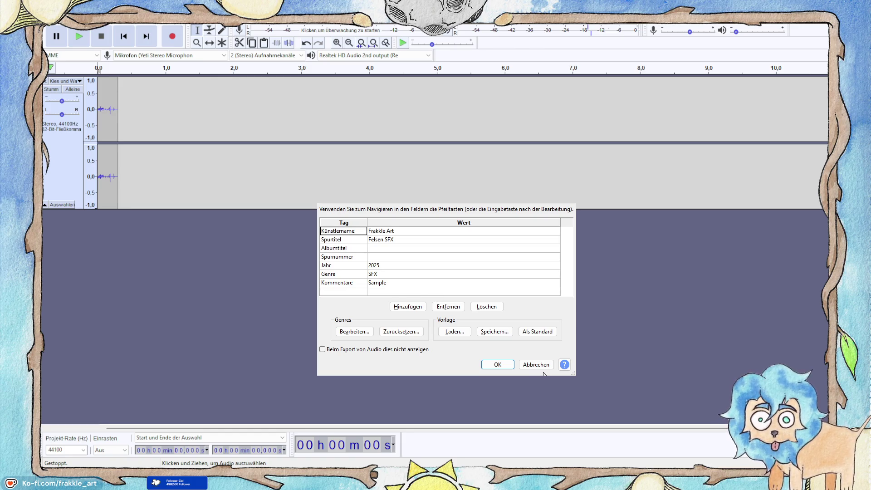
click(502, 365)
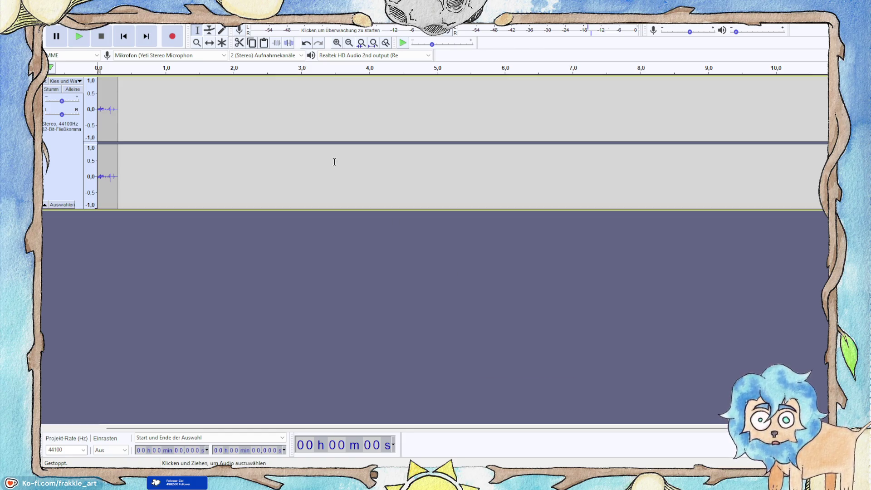
key(ctrl+z)
key(ctrl+z)
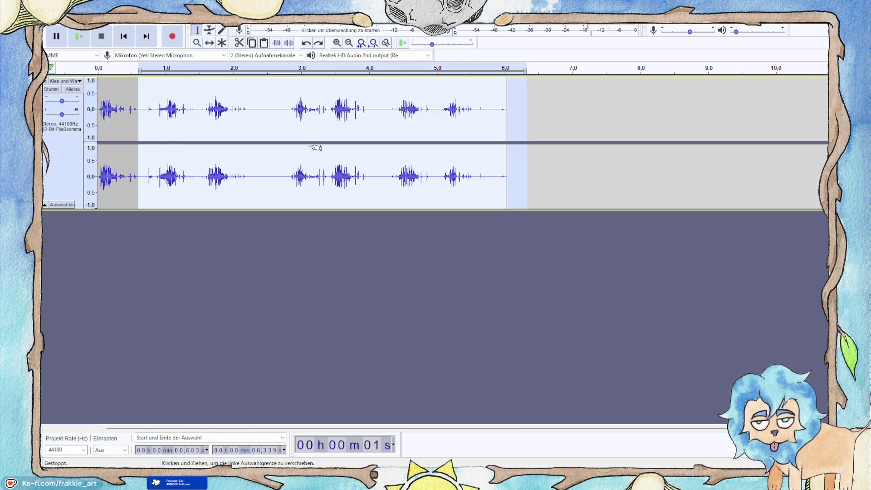
Isolate the second splash by deleting the surrounding audio, and preview it.
mouse_move(145, 105)
mouse_down()
mouse_move(154, 113)
mouse_move(197, 109)
mouse_up()
key(space)
click(155, 110)
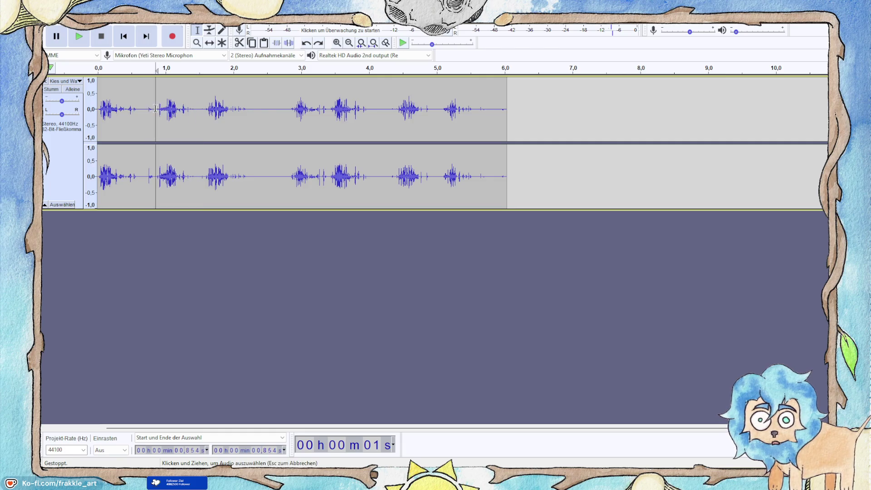
key(space)
key(space)
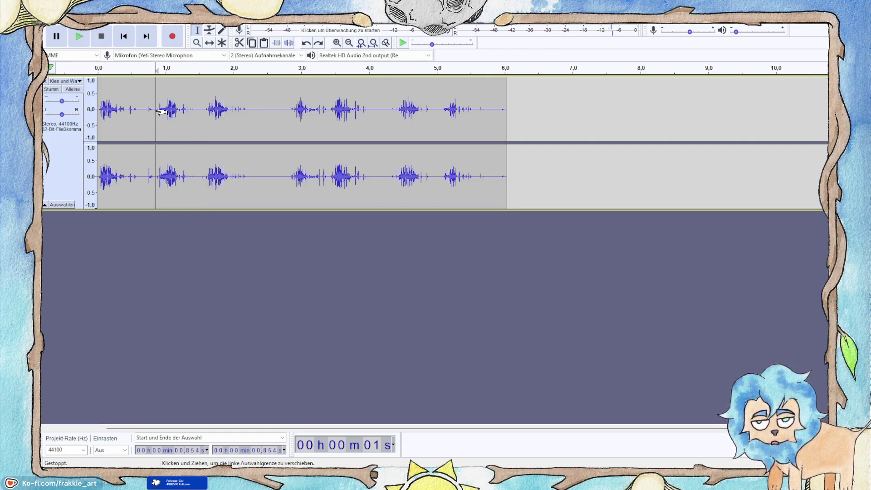
mouse_move(153, 112)
mouse_down()
mouse_move(96, 112)
mouse_move(606, 138)
mouse_up()
key(Delete)
key(Delete)
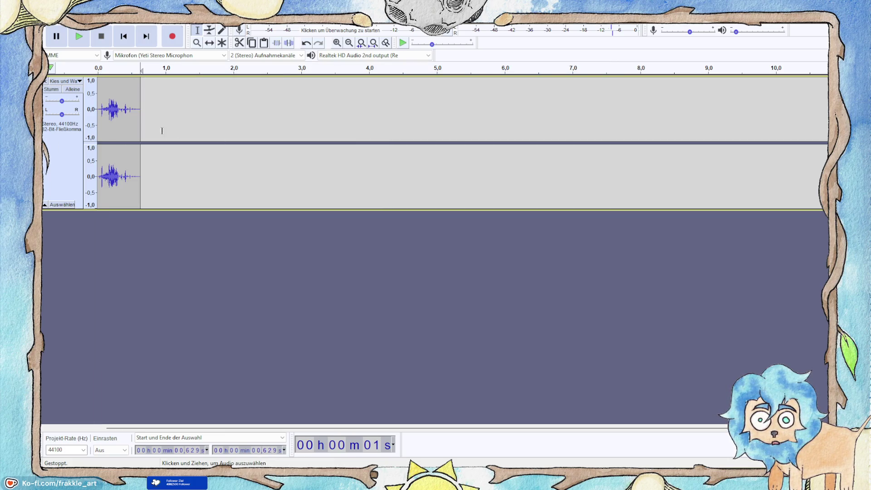
click(147, 88)
key(shift+Home)
key(space)
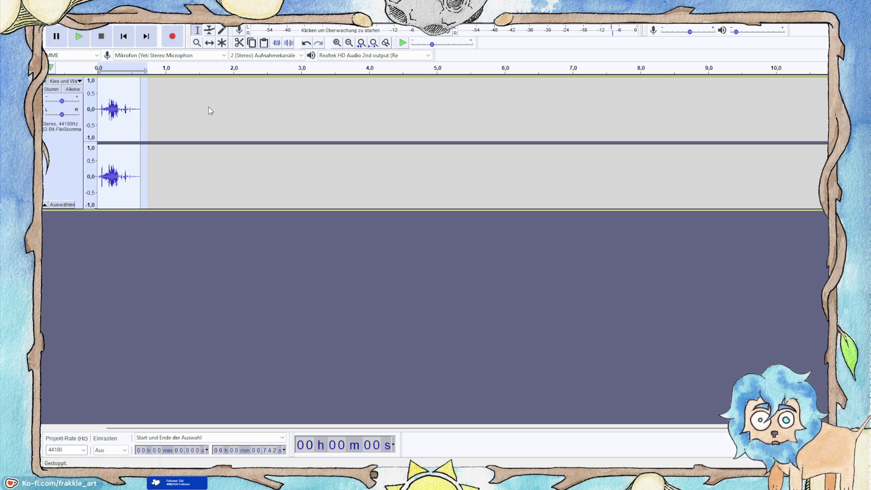
Export the splash as 'Kies im Wasser 7.ogg' with the saved 'Felsen SFX', SFX, 2025 tags.
key(ctrl+shift+e)
text(Kies im Wasser 7.ogg)
click(433, 287)
click(444, 358)
click(445, 357)
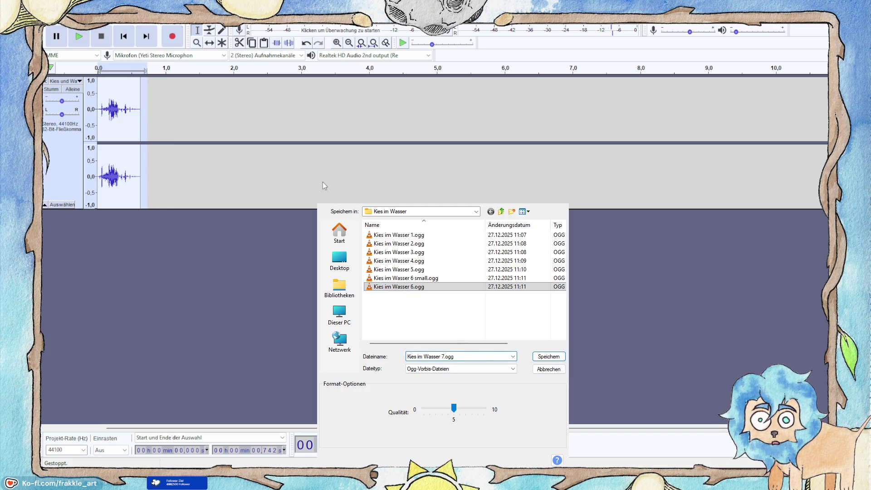
key(Return)
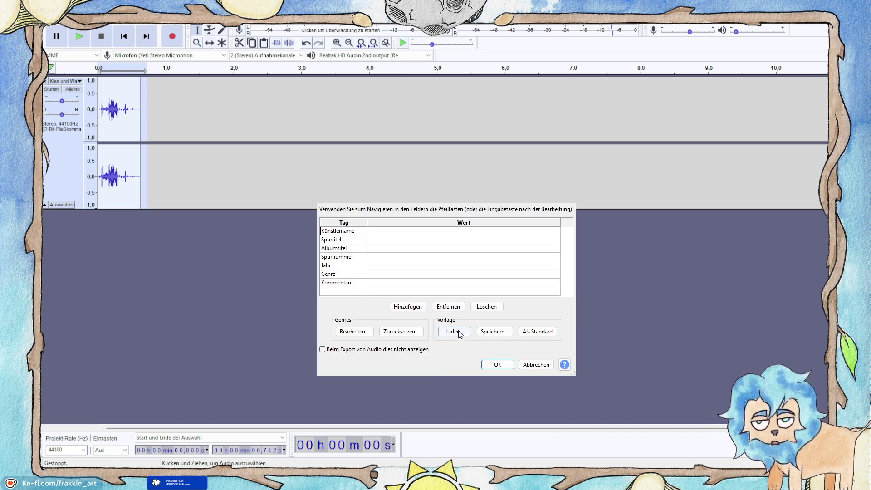
click(458, 332)
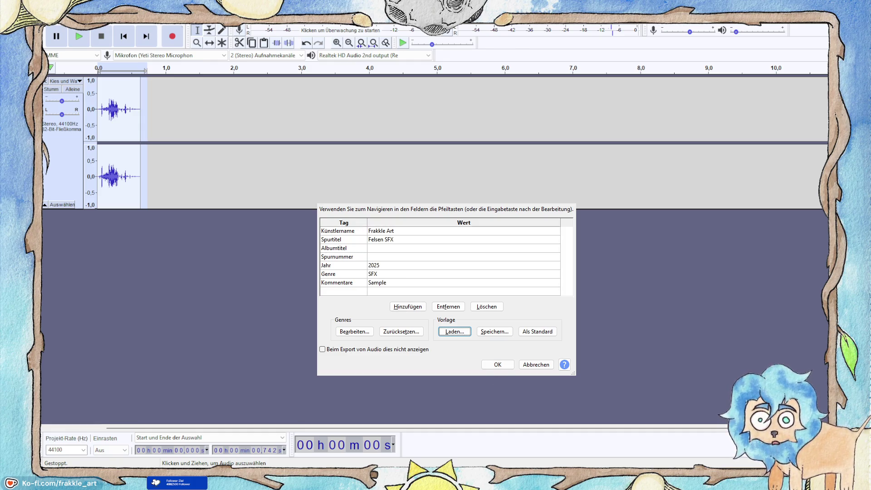
click(498, 365)
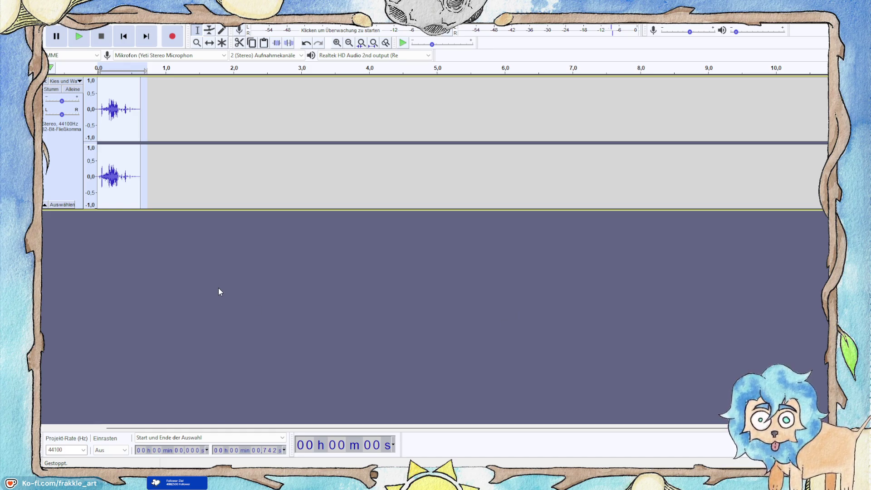
Restore the recording and cut it down to the next splash, deleting the lead-in and tail.
key(ctrl+z)
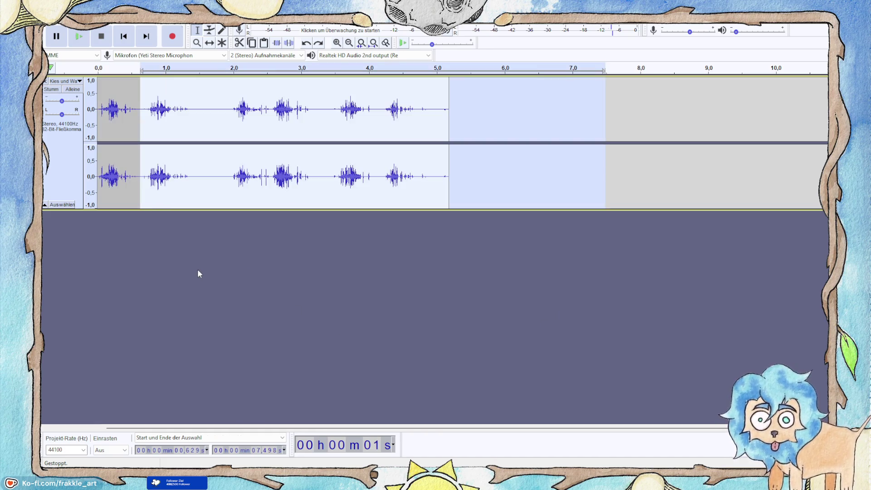
click(145, 104)
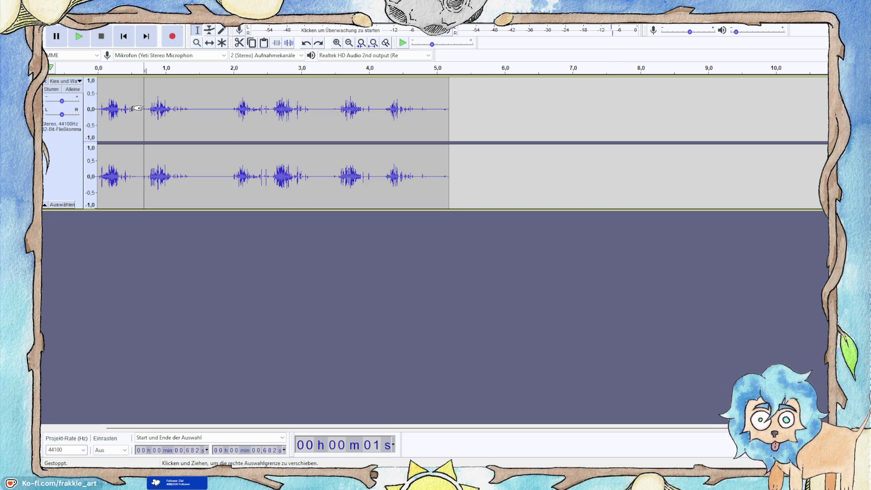
drag(146, 106, 98, 109)
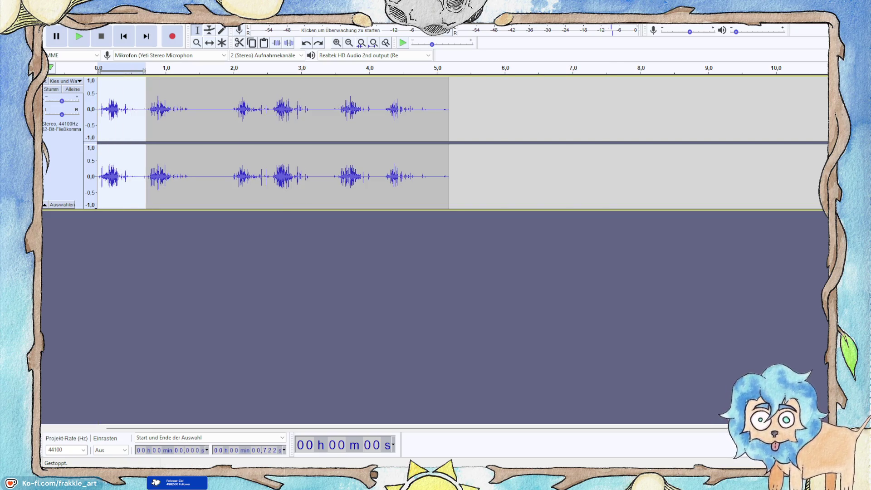
key(Delete)
drag(146, 108, 490, 121)
key(Delete)
mouse_move(165, 114)
mouse_down()
mouse_move(98, 112)
mouse_move(124, 105)
mouse_up()
key(space)
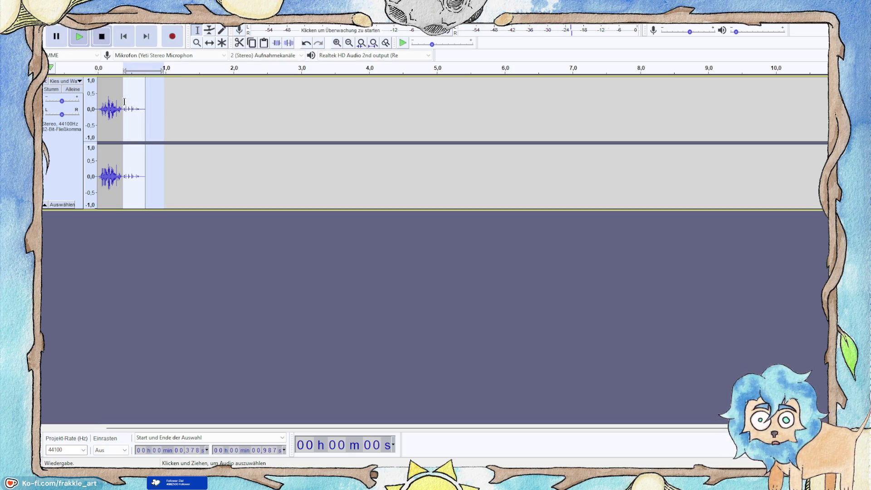
key(space)
key(space)
key(space)
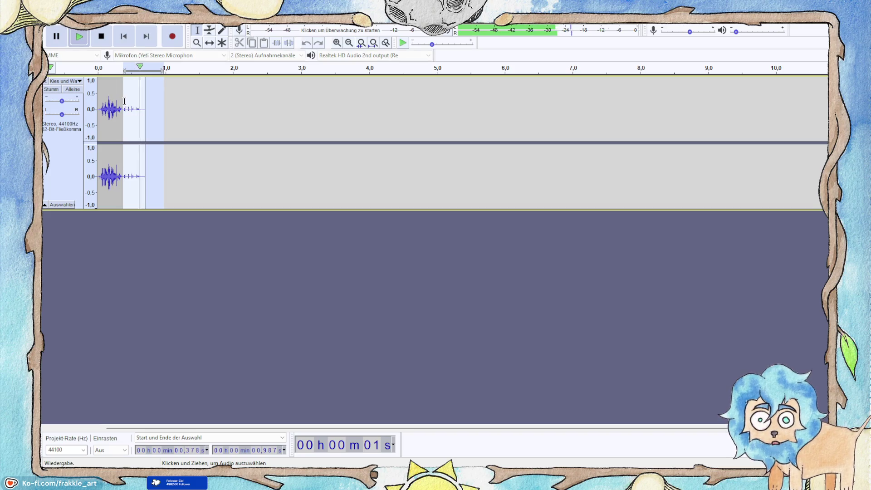
drag(157, 106, 98, 107)
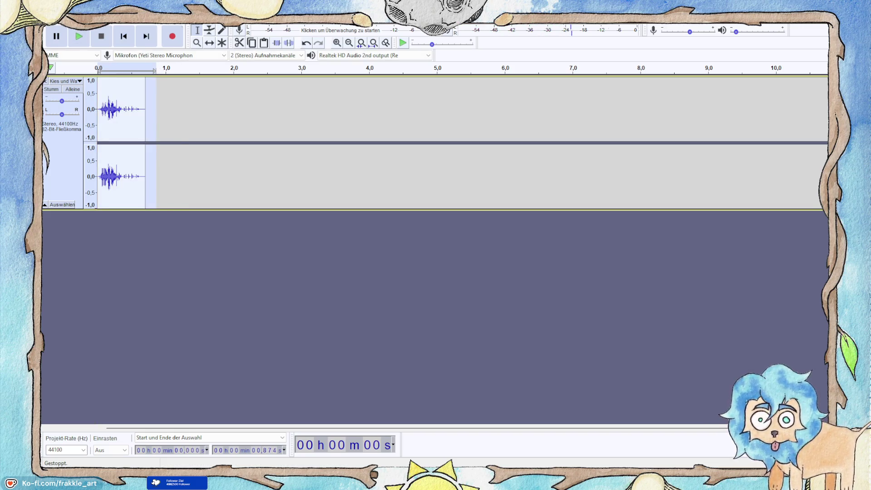
key(space)
key(space)
key(space)
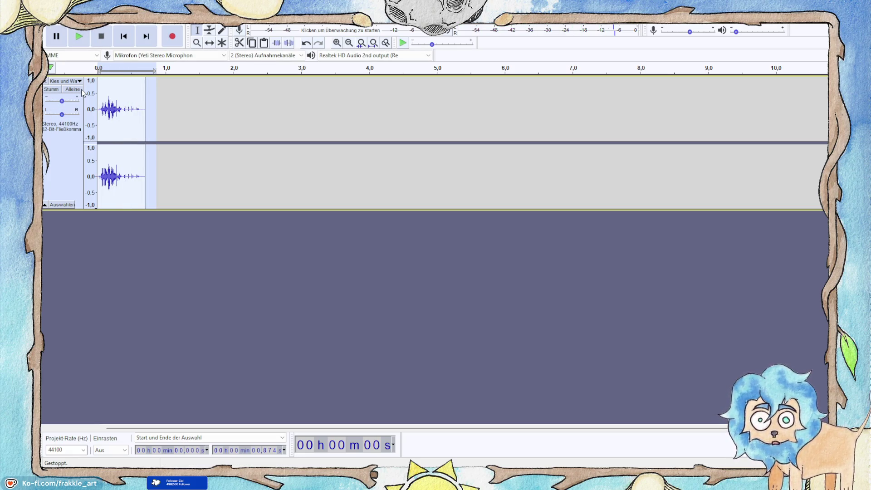
Export the splash as 'Kies im Wasser 8.ogg' with its metadata tags.
key(ctrl+shift+e)
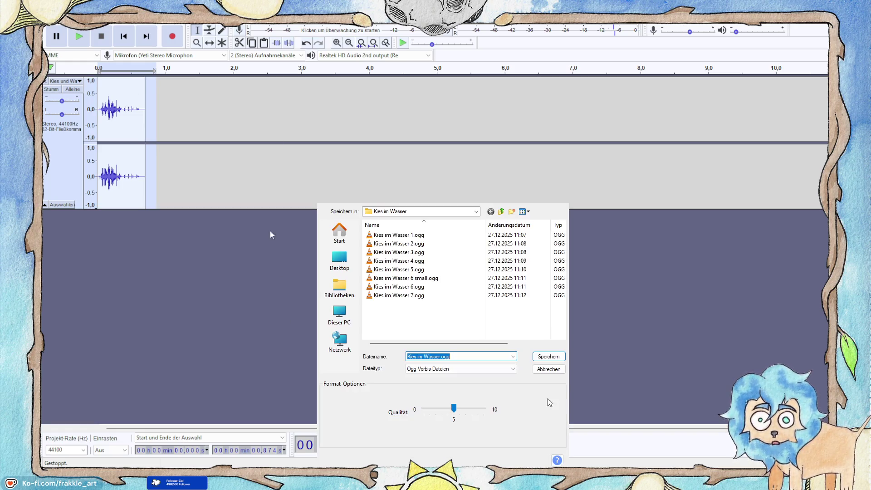
click(410, 295)
click(445, 357)
click(444, 357)
text(8)
key(Return)
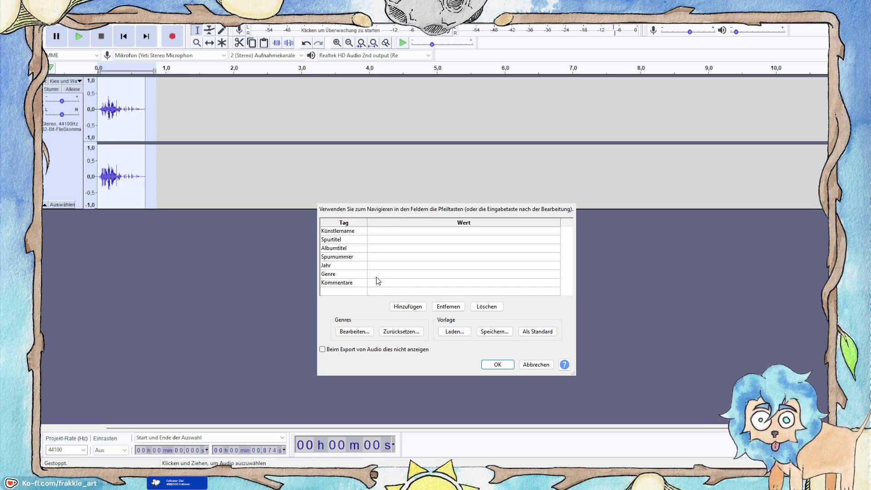
click(494, 366)
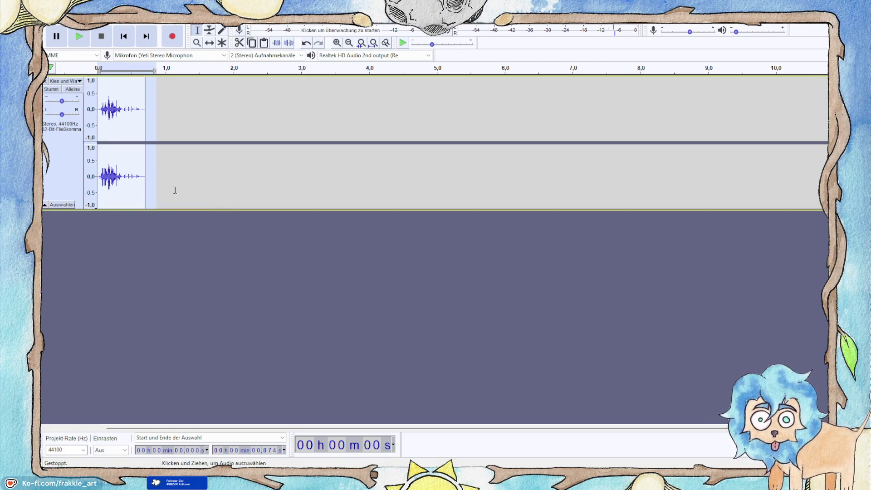
Trim the opening 0.384 s, export as 'Kies im Wasser 8 small.ogg', then undo the trims.
drag(123, 110, 93, 109)
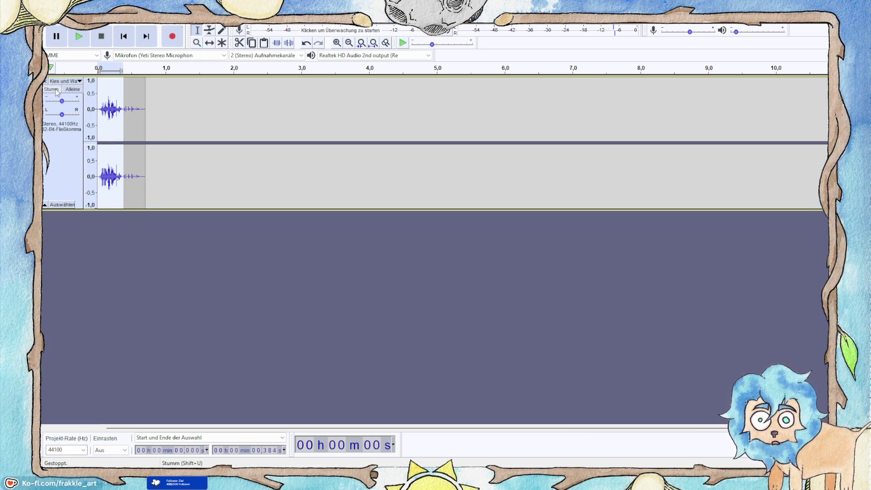
key(Delete)
key(space)
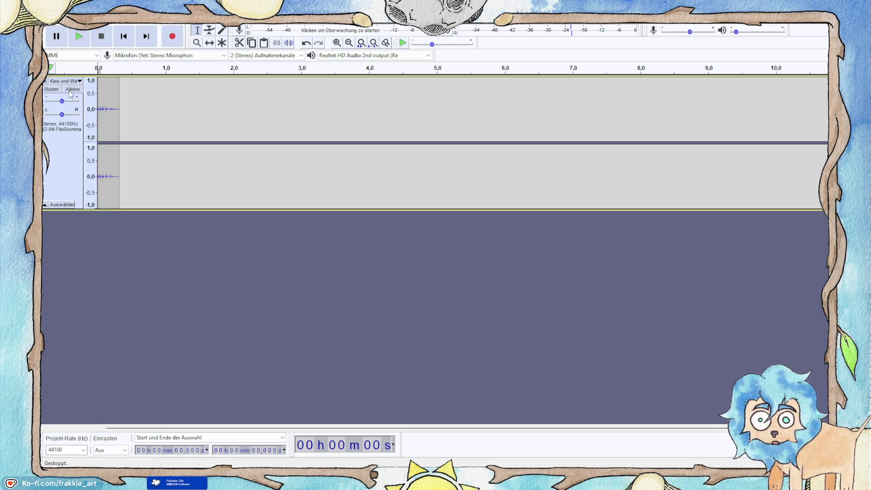
key(ctrl+shift+e)
click(417, 304)
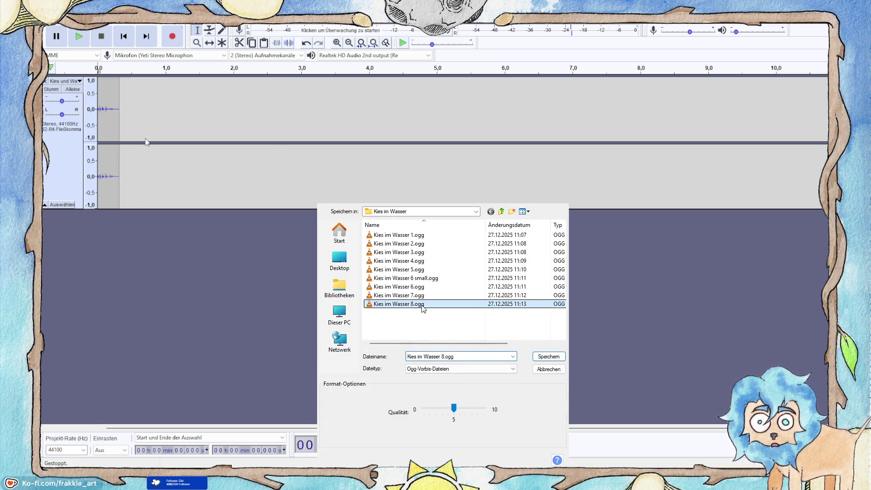
double_click(433, 356)
click(445, 356)
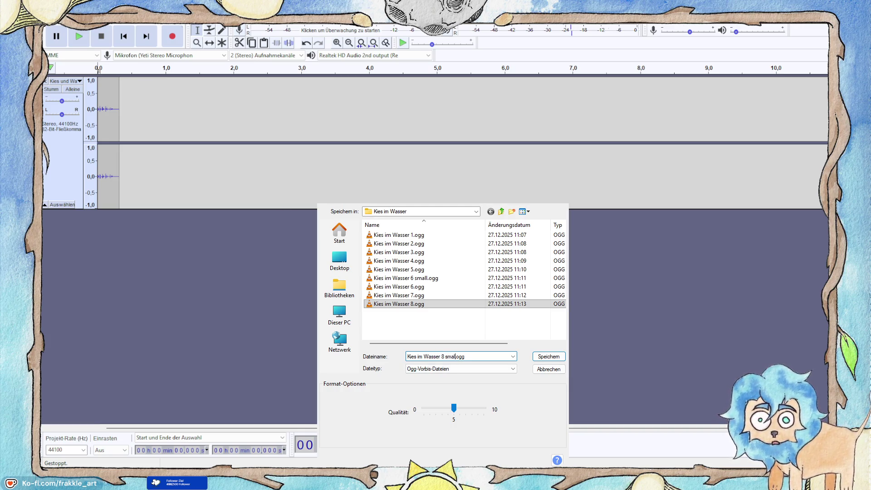
key(Return)
key(Return)
key(ctrl+z)
key(ctrl+z)
key(ctrl+z)
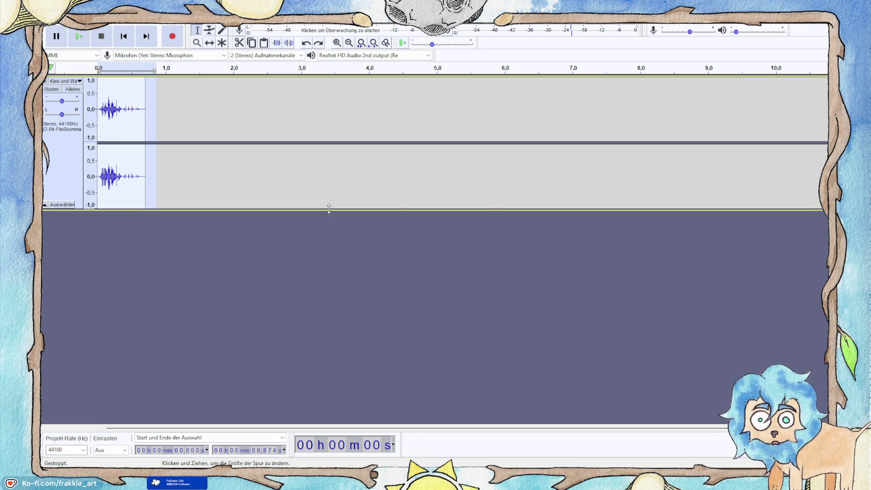
Delete the first 1.265 s and the audio after the first splash, leaving a roughly 0.46 s clip.
click(184, 114)
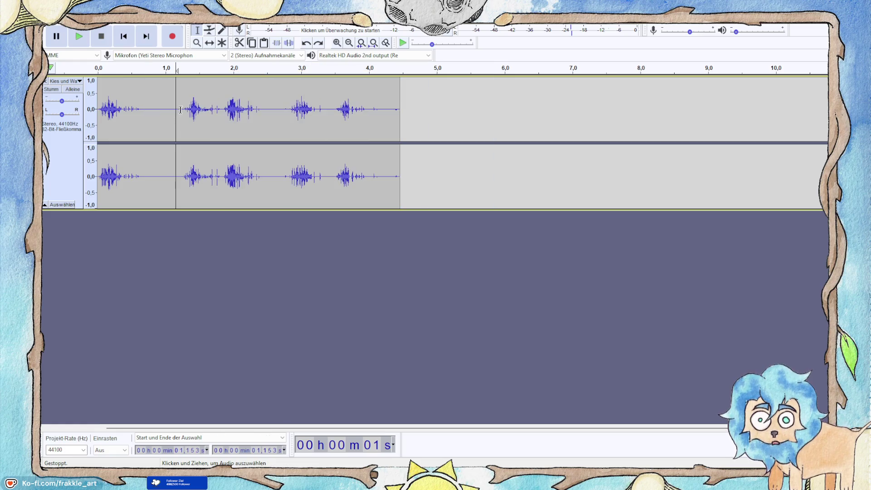
drag(184, 114, 71, 102)
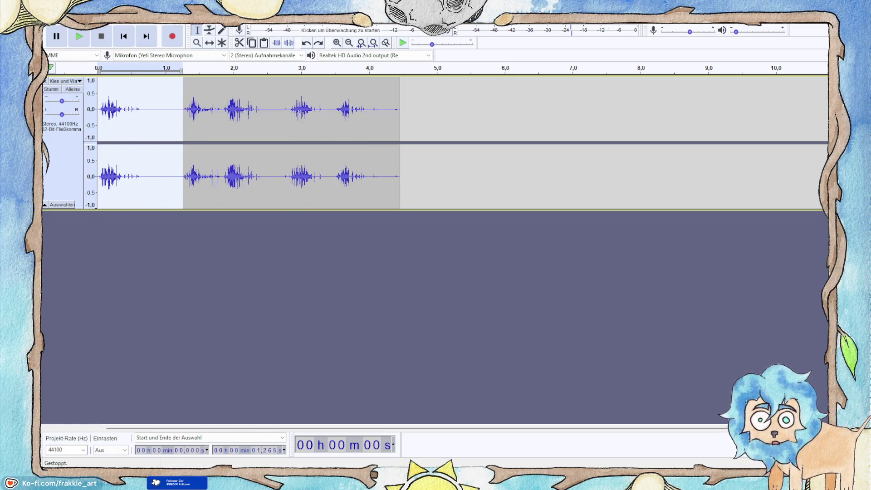
key(Delete)
key(space)
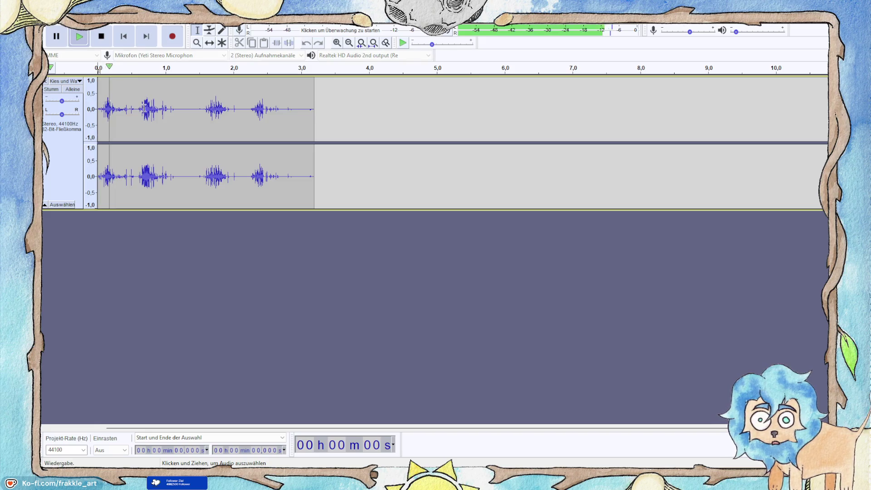
key(space)
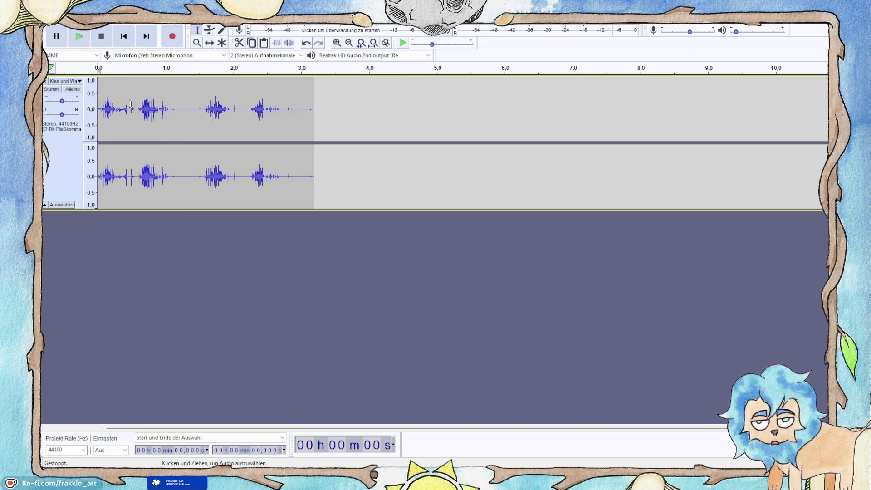
drag(131, 104, 136, 109)
key(space)
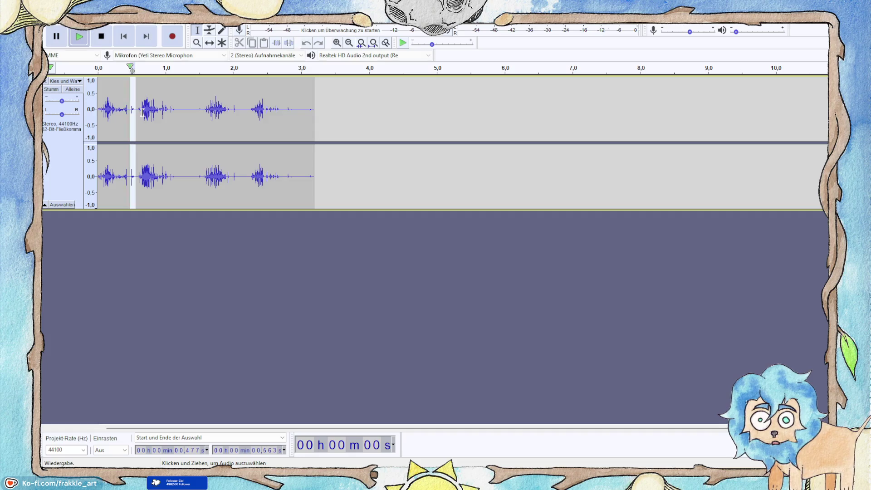
drag(130, 111, 344, 123)
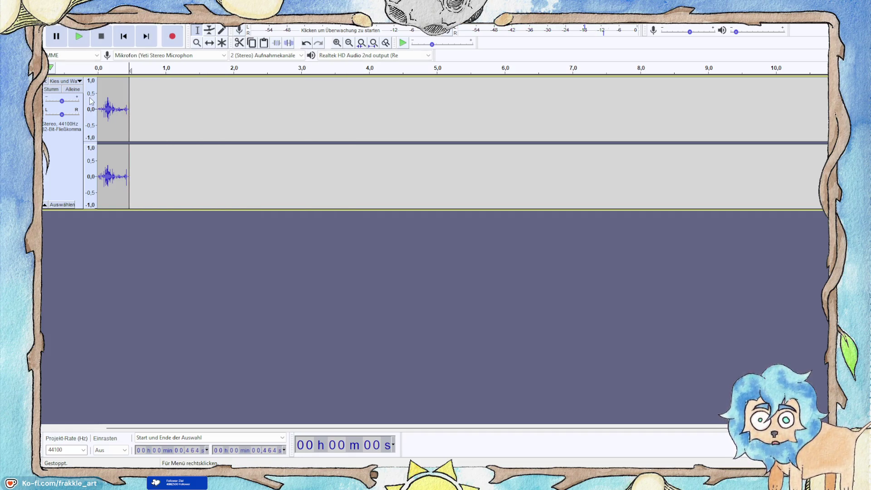
drag(140, 127, 98, 127)
key(space)
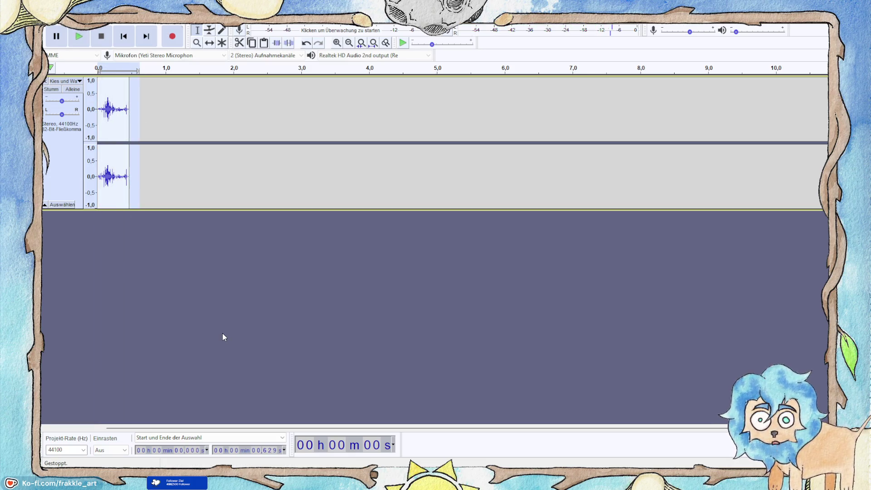
key(space)
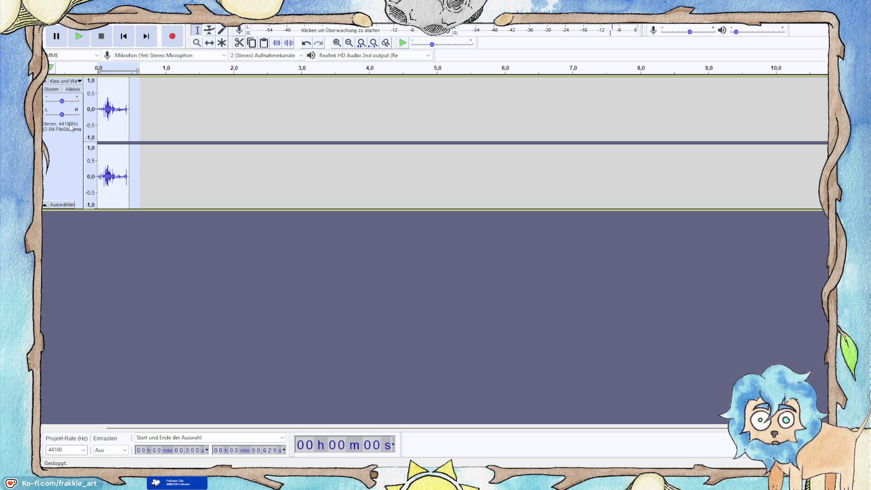
Export the splash as 'Kies im Wasser 9.ogg' with tags 'Felsen SFX', SFX, 2025 and 'Sample'.
click(405, 296)
key(ctrl+shift+e)
click(399, 312)
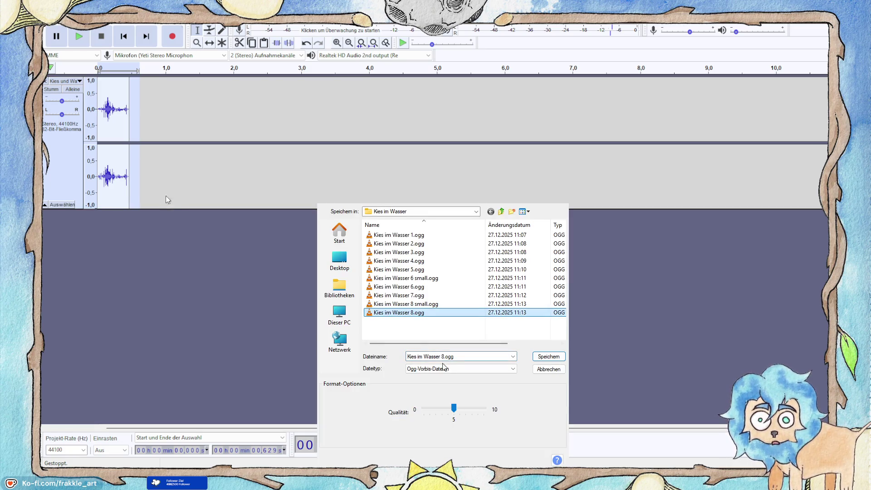
double_click(433, 356)
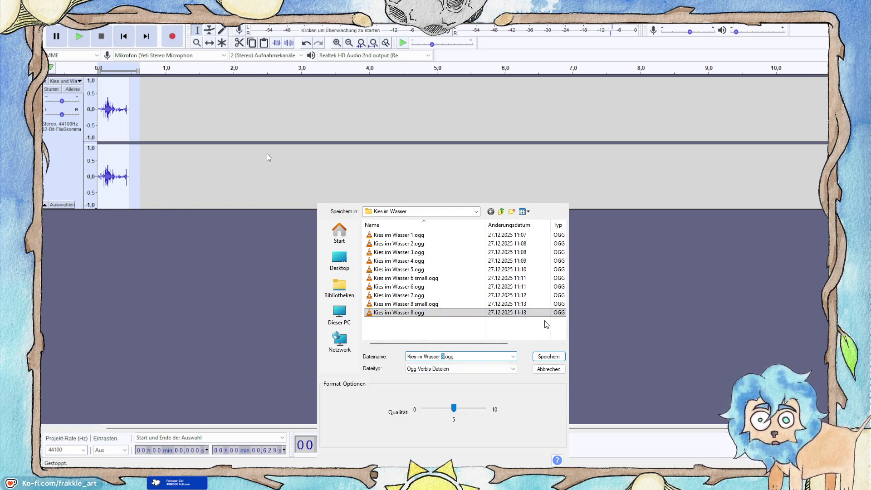
text(9)
key(Return)
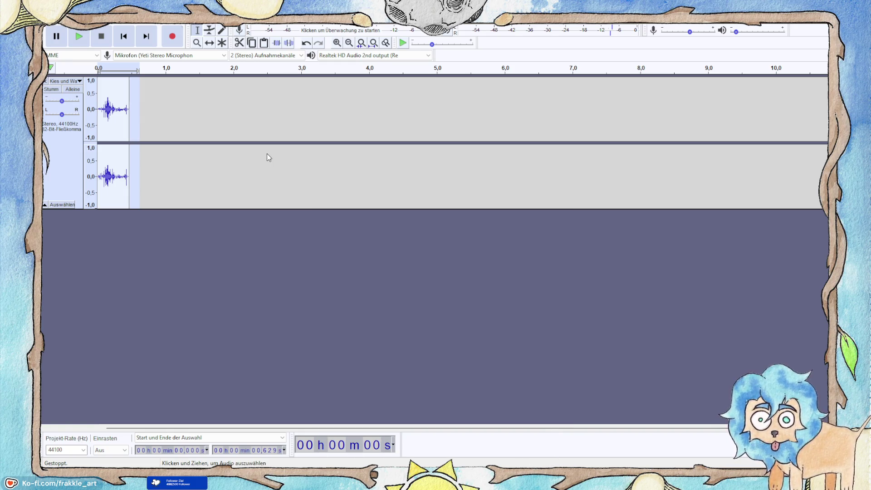
click(459, 336)
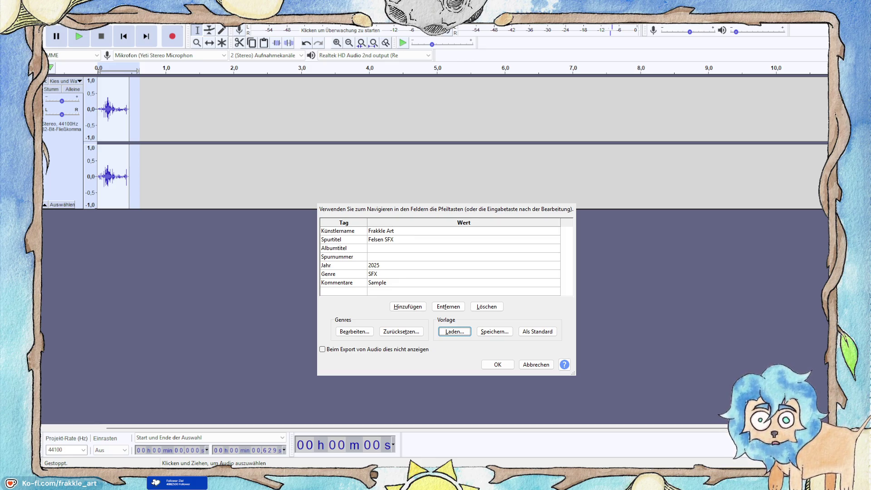
click(498, 365)
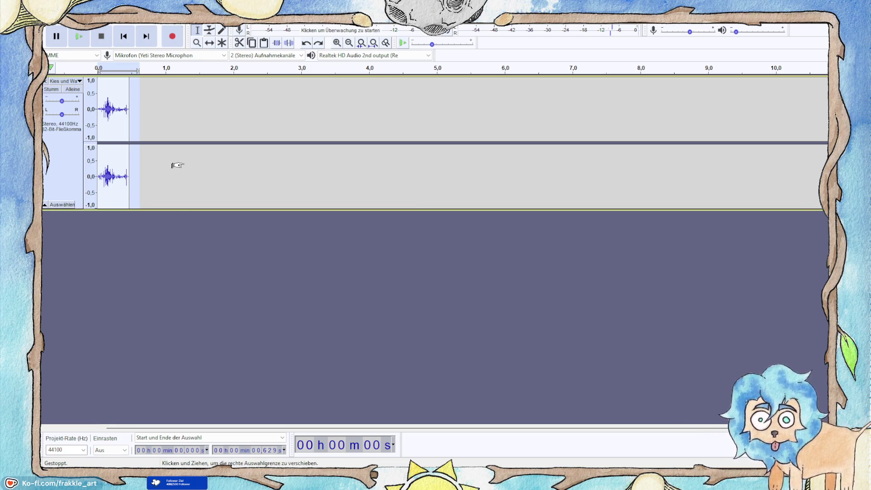
Bring back the longer recording, delete the opening ~0.57 s, and select the first 1.02 s for export.
key(ctrl+v)
mouse_move(137, 170)
mouse_down()
mouse_move(96, 172)
mouse_move(344, 202)
mouse_up()
key(Delete)
key(Delete)
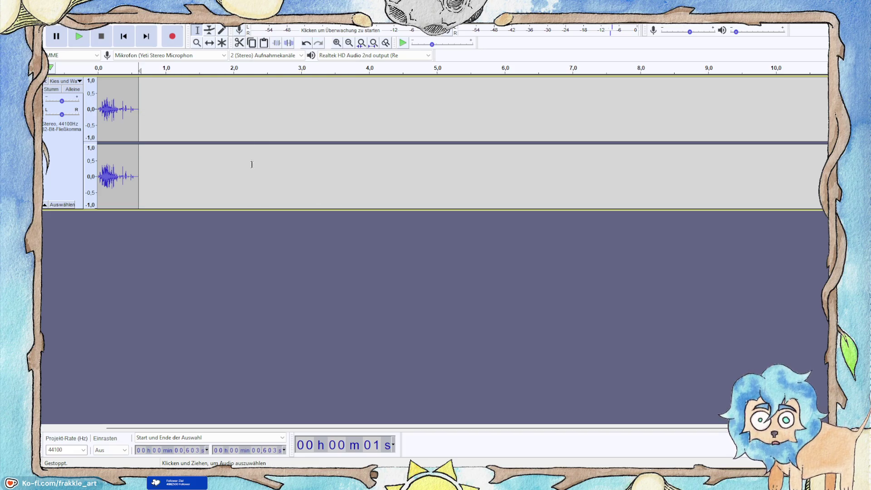
mouse_move(142, 114)
mouse_down()
mouse_move(97, 114)
mouse_move(140, 109)
mouse_move(119, 107)
mouse_up()
key(space)
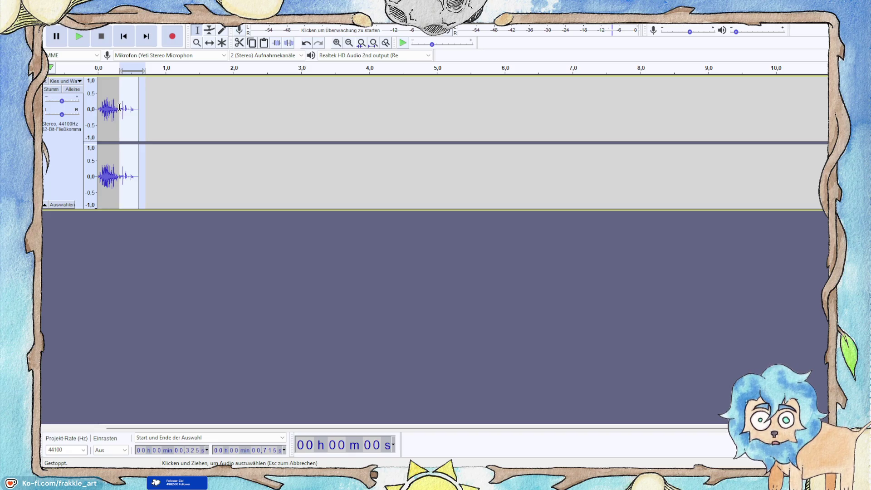
key(space)
key(space)
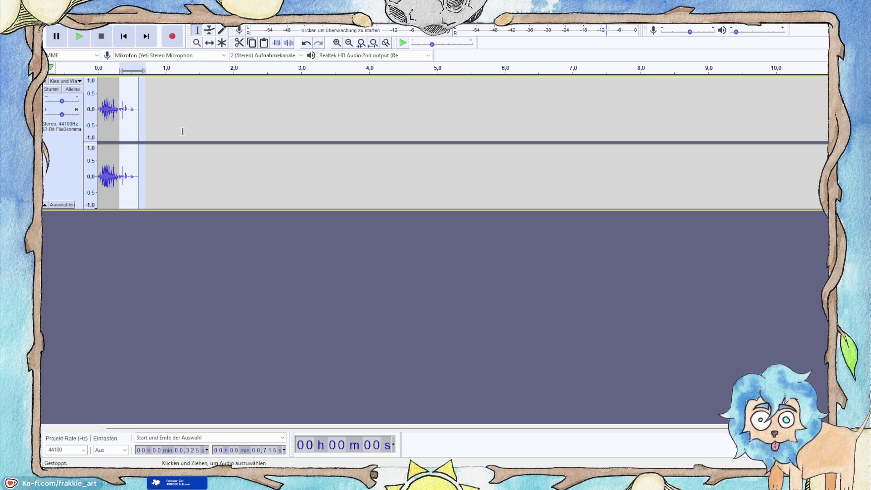
key(space)
key(space)
click(192, 120)
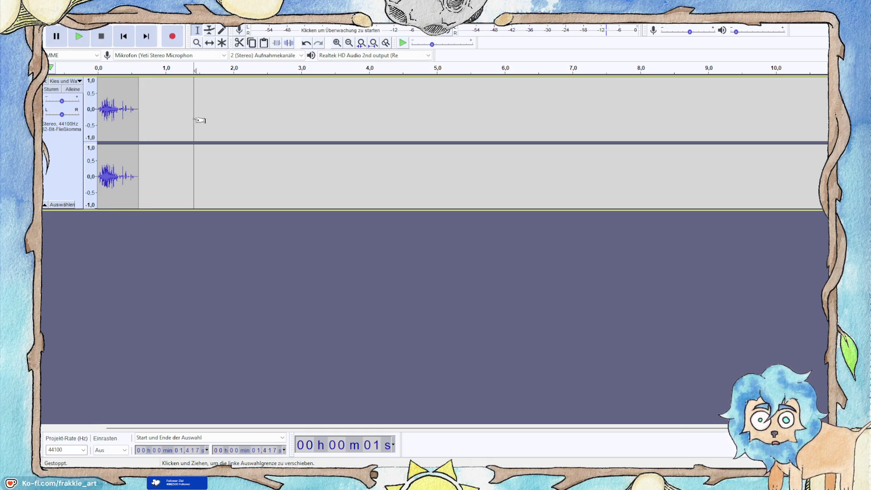
drag(166, 109, 97, 109)
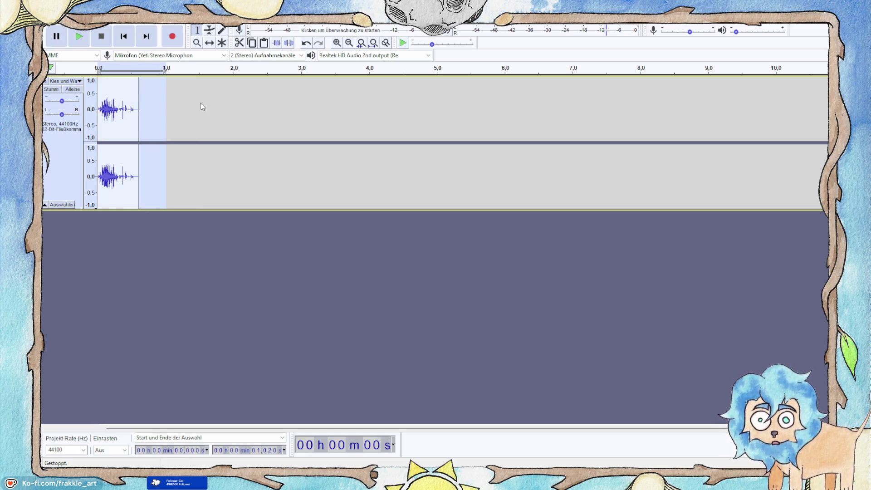
key(ctrl+shift+e)
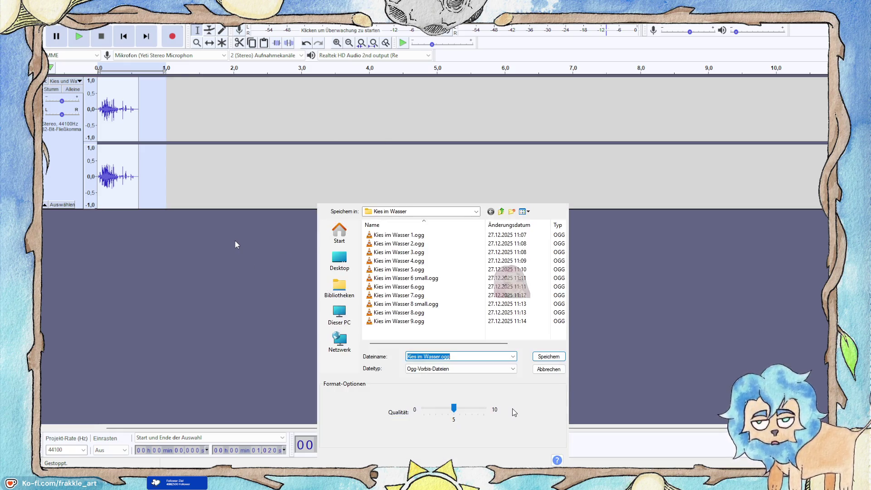
Save the one-second splash as 'Kies im Wasser 10.ogg' and confirm its 'Felsen SFX' tags.
click(444, 356)
click(445, 356)
text(10)
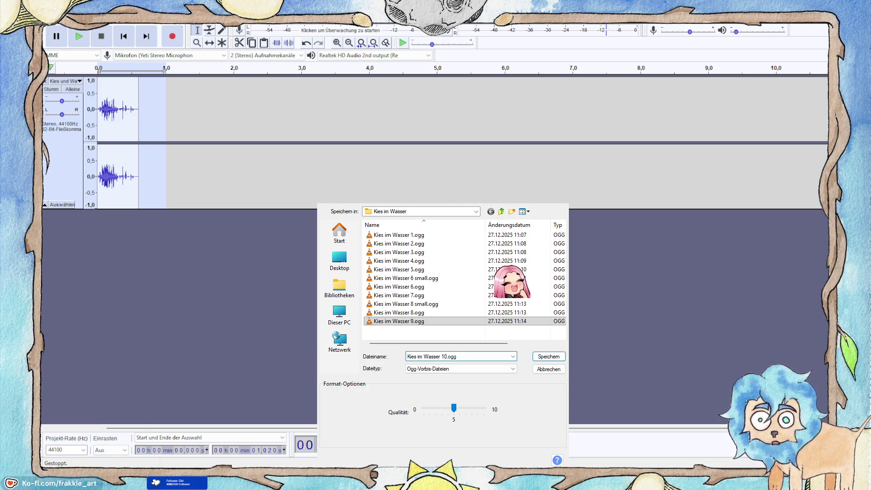
click(551, 358)
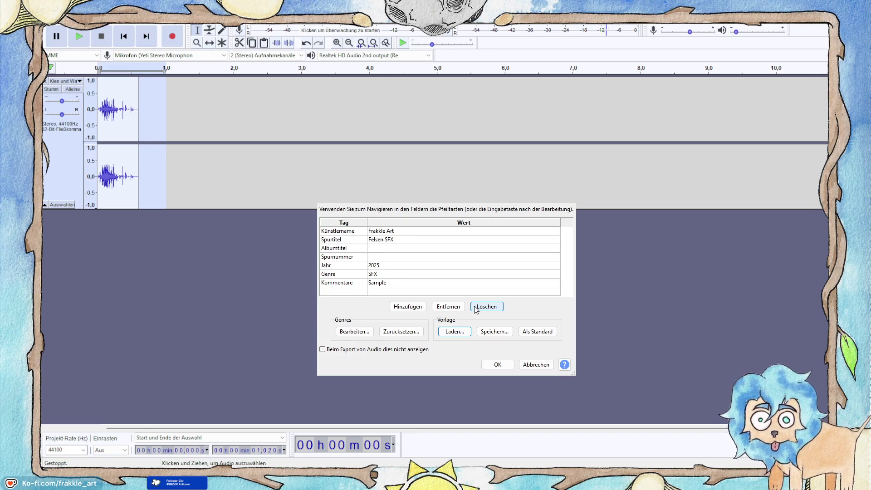
click(498, 365)
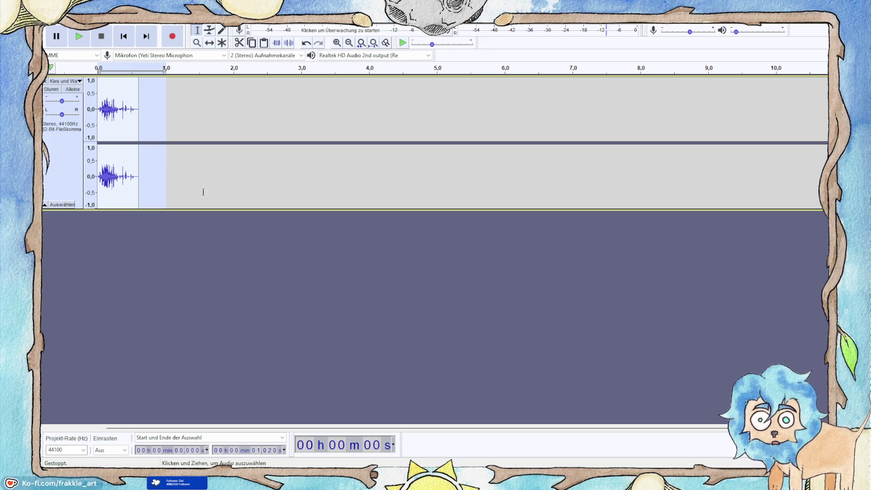
Delete the first 0.31 s and export the result as 'Kies im Wasser 10 small.ogg' with its tags.
click(168, 189)
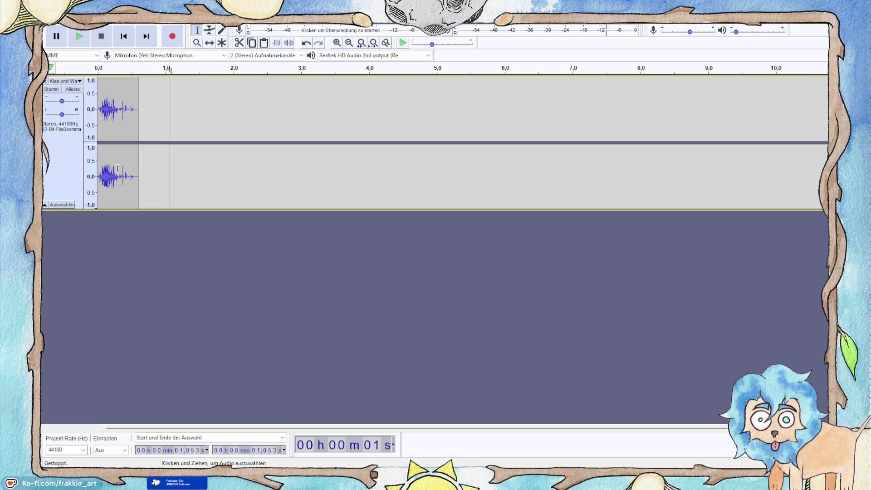
drag(115, 173, 96, 173)
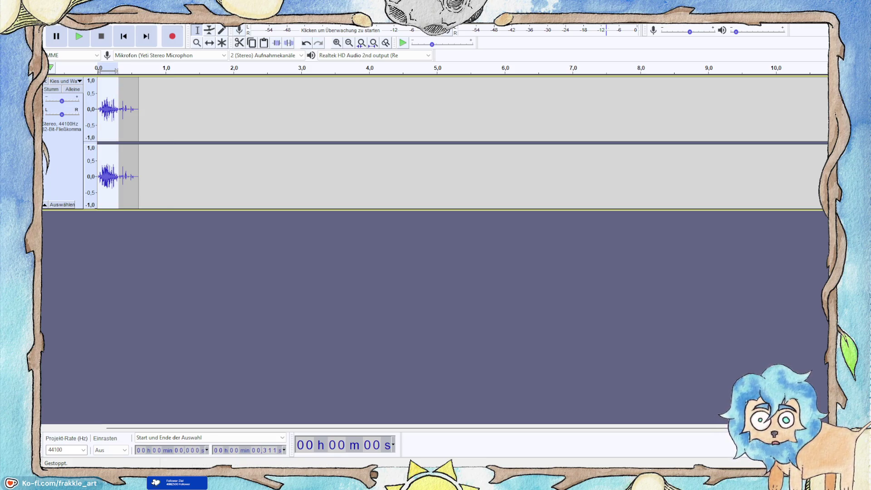
key(Delete)
key(space)
key(space)
key(space)
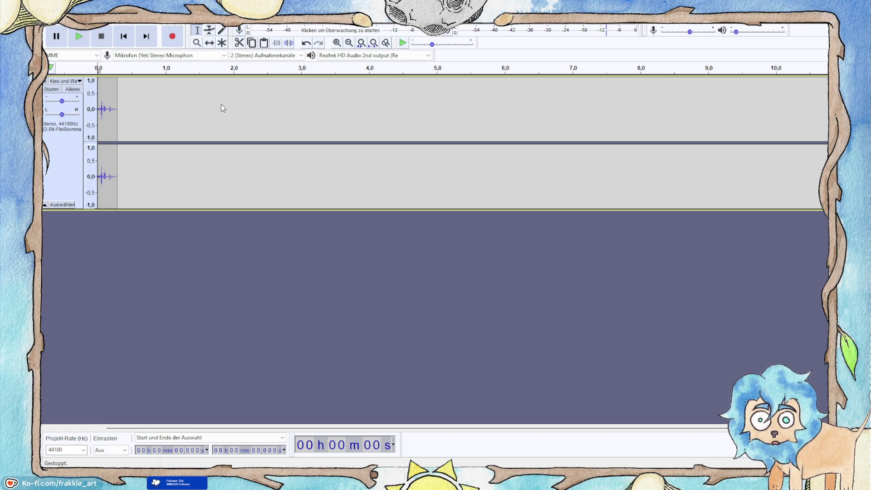
key(ctrl+shift+e)
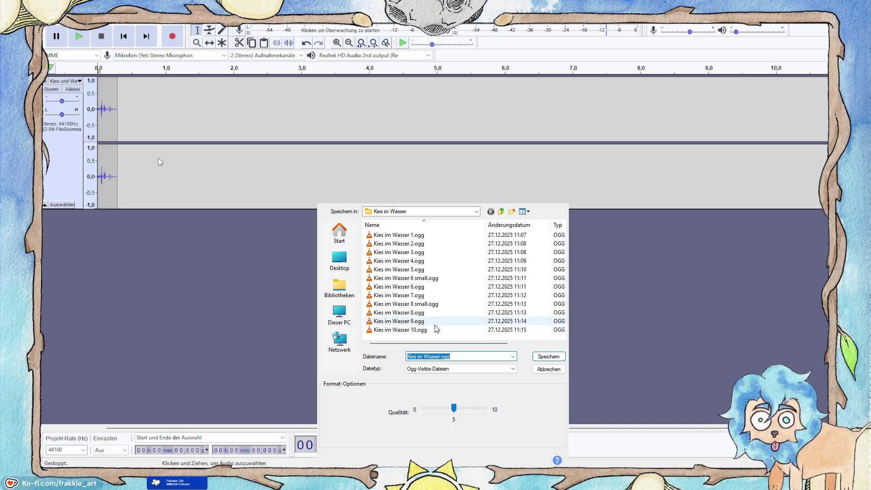
click(417, 331)
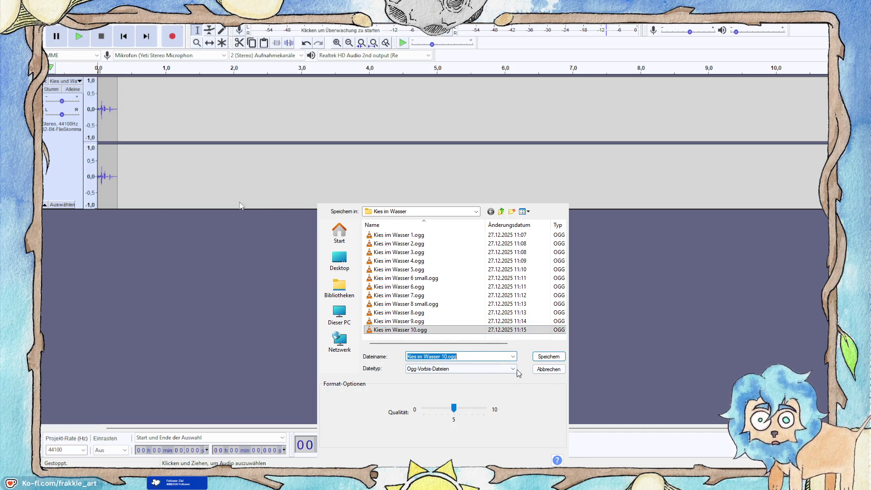
click(445, 358)
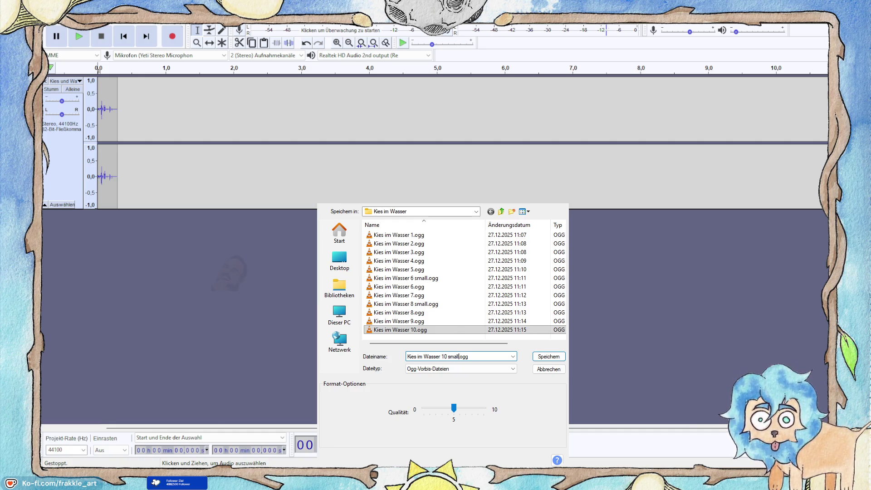
key(Return)
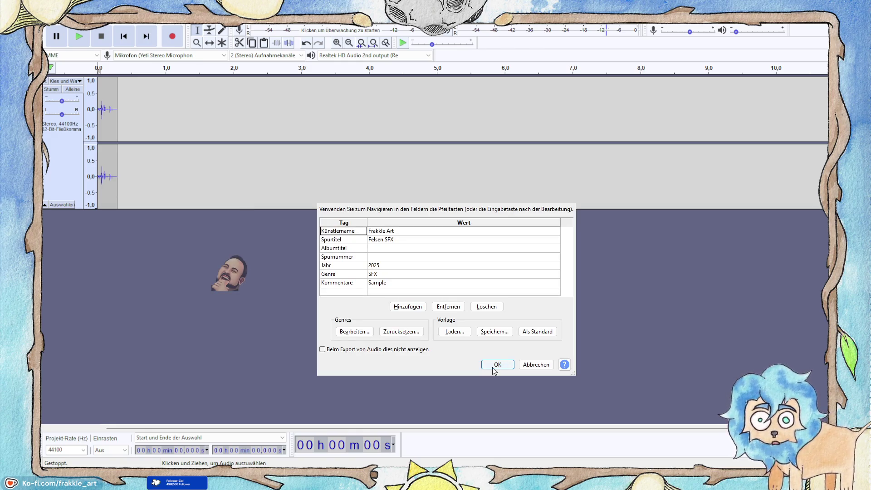
click(499, 363)
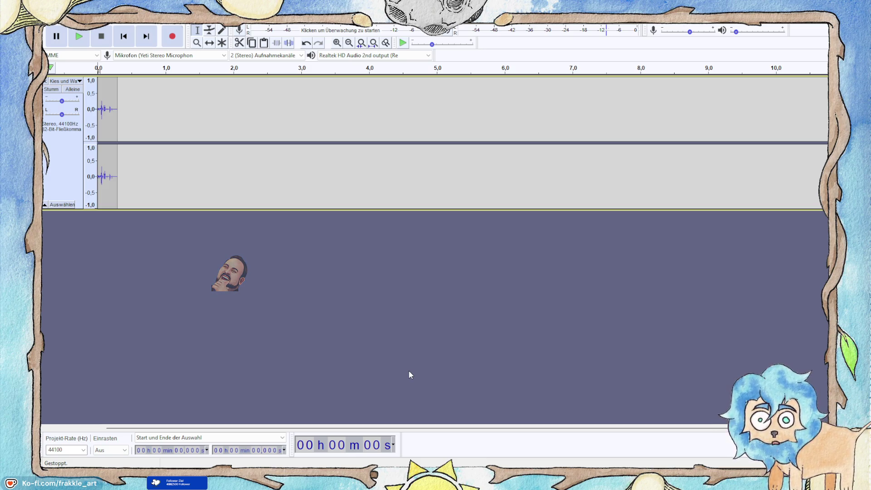
Undo the trim, then delete the first 0.89 s and everything after 0.517 s, leaving one burst.
key(ctrl+z)
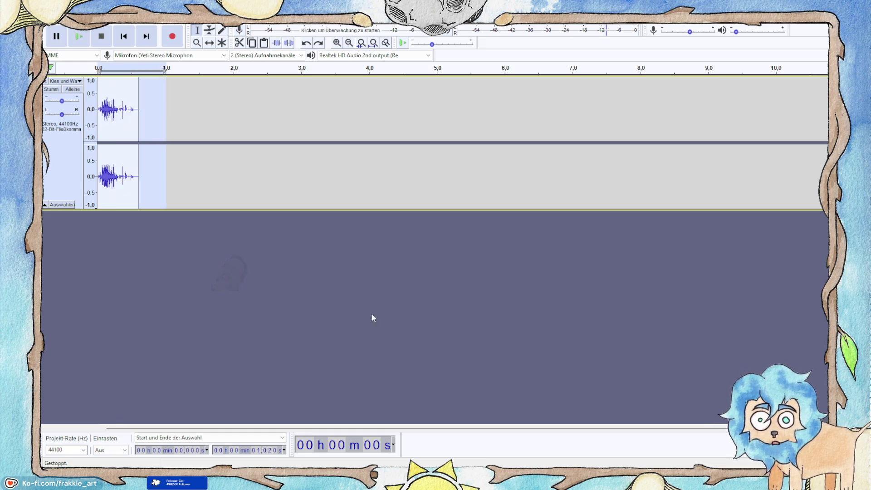
drag(159, 106, 96, 108)
key(Delete)
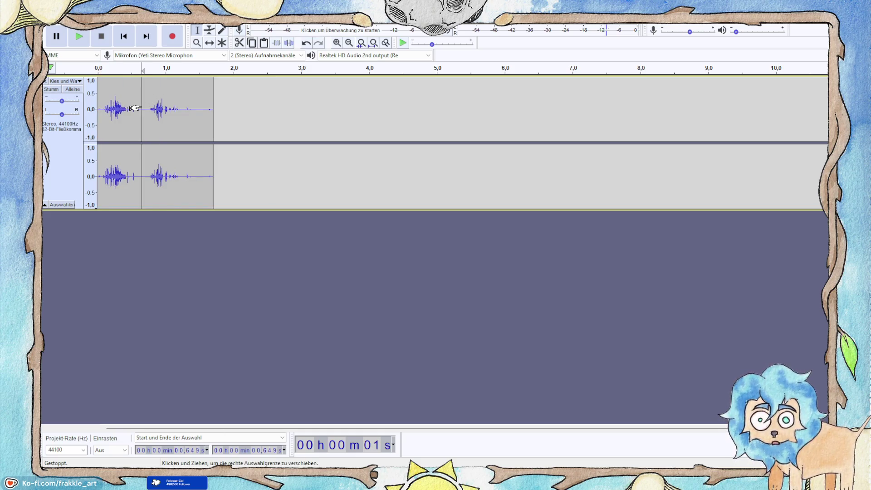
drag(141, 106, 58, 111)
key(space)
key(space)
mouse_move(134, 107)
mouse_down()
mouse_move(112, 108)
mouse_move(281, 109)
mouse_up()
key(Delete)
drag(154, 109, 98, 108)
key(space)
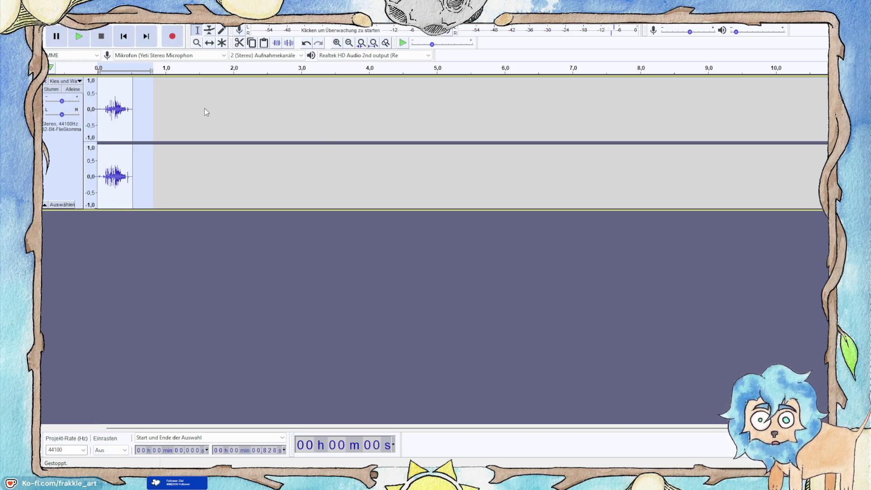
key(ctrl+shift+e)
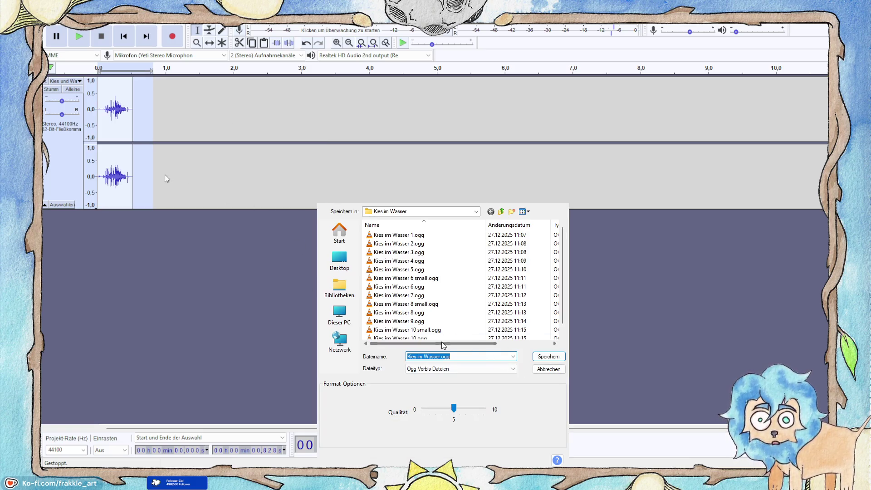
Export the trimmed burst as 'Kies im Wasser 11.ogg', loading its tags from the saved template.
click(443, 331)
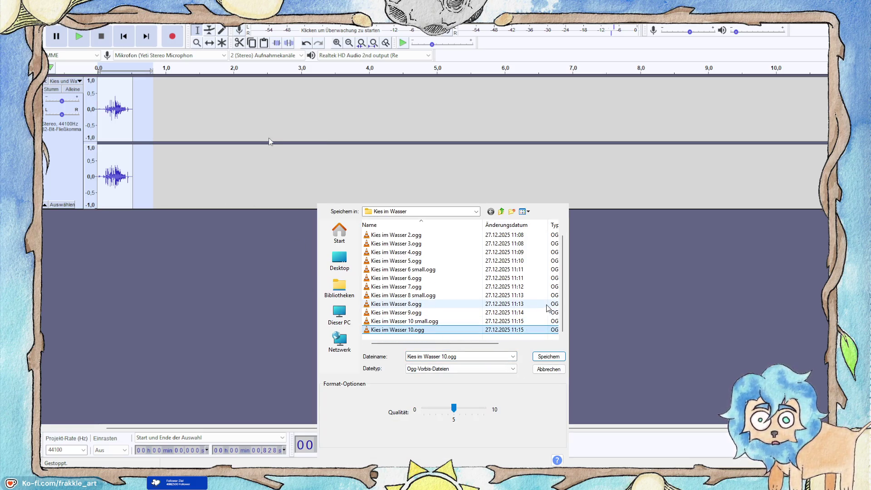
click(448, 356)
click(448, 355)
key(BackSpace)
key(BackSpace)
key(Return)
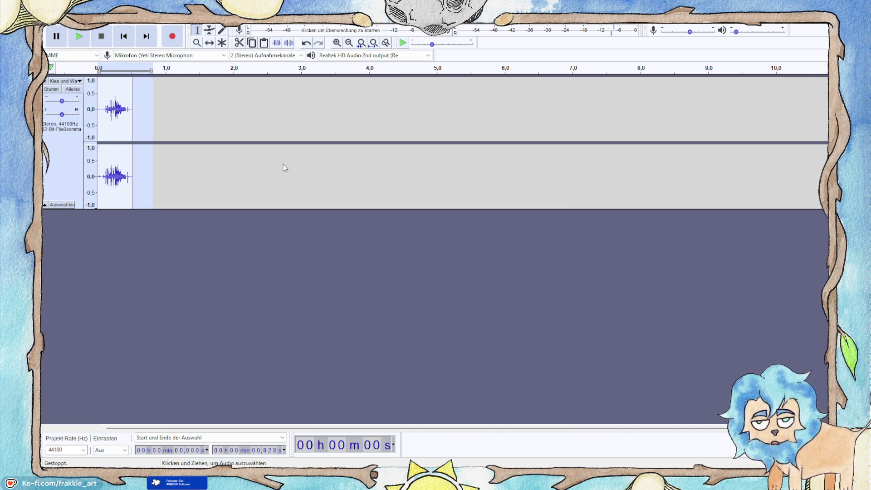
click(454, 331)
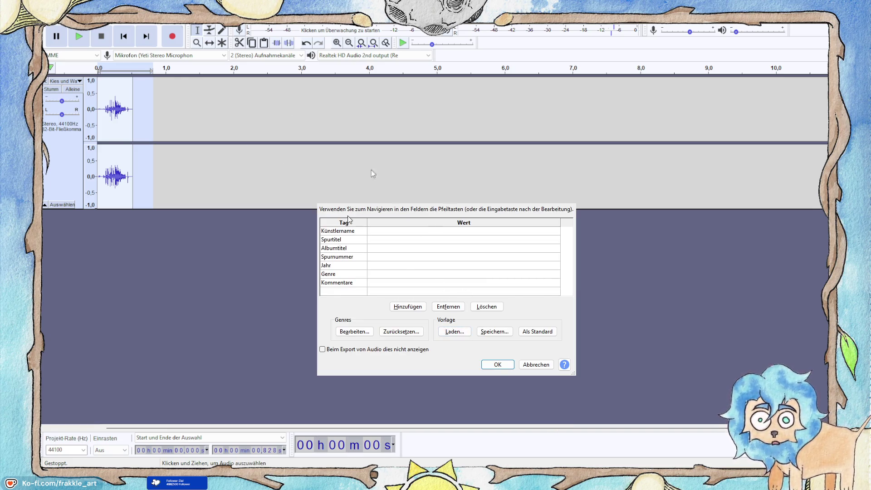
click(498, 364)
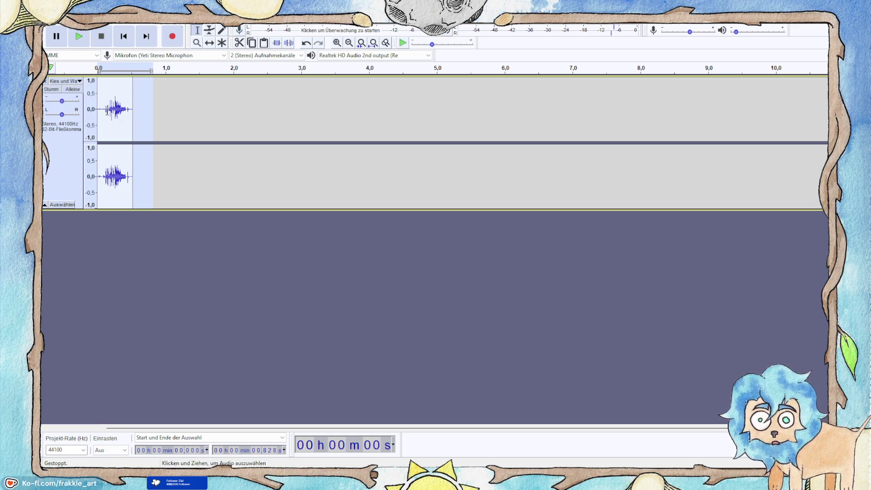
click(170, 184)
Undo the trim, then delete the audio before 0.735 s and after 0.503 s.
key(ctrl+z)
key(ctrl+z)
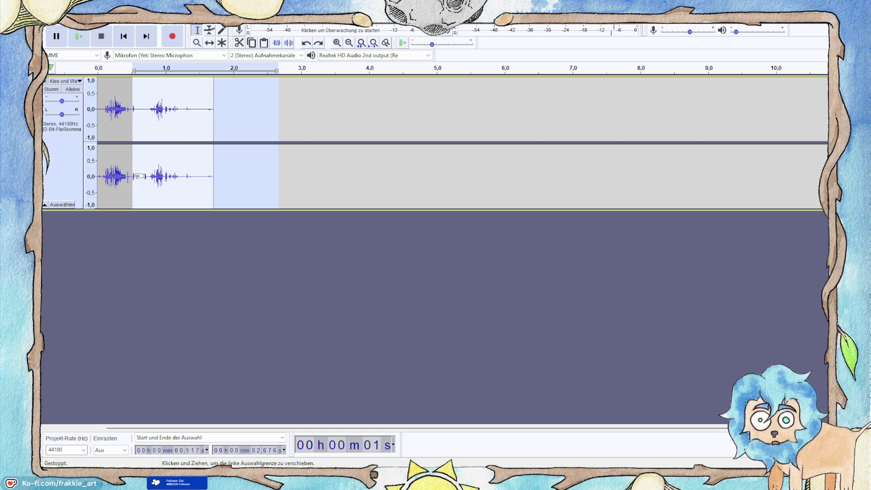
click(147, 174)
key(shift+Home)
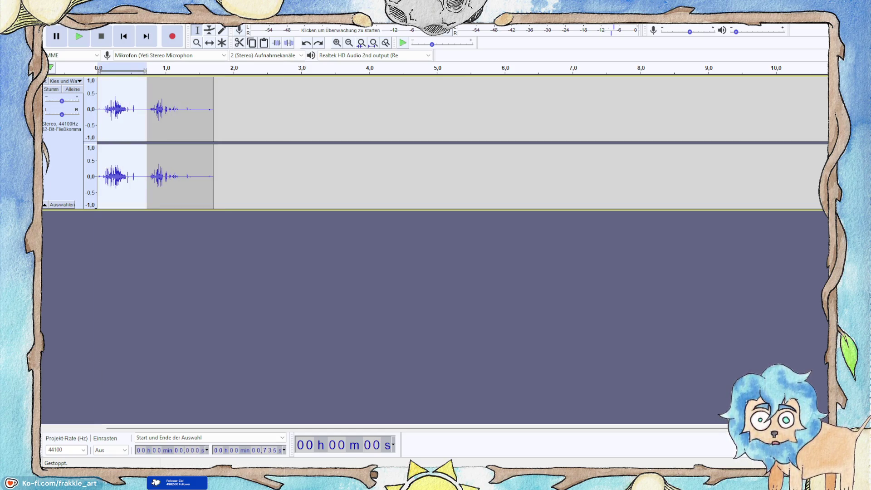
key(Delete)
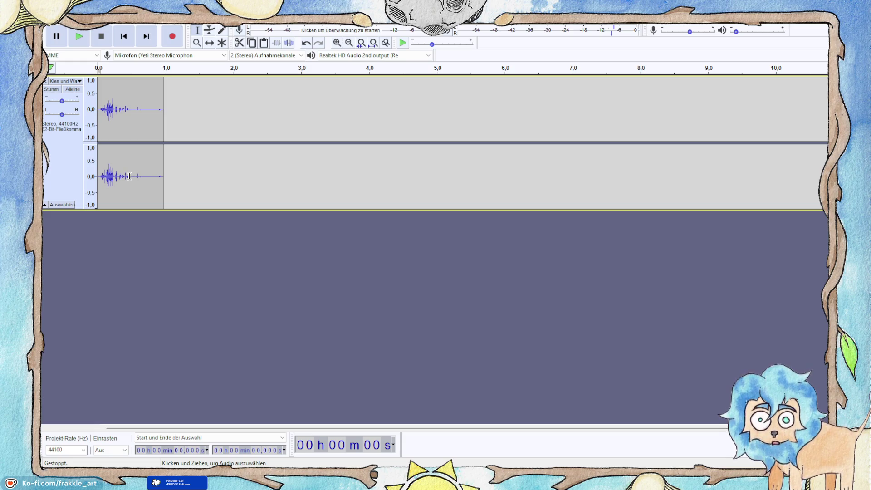
drag(132, 177, 287, 181)
key(Delete)
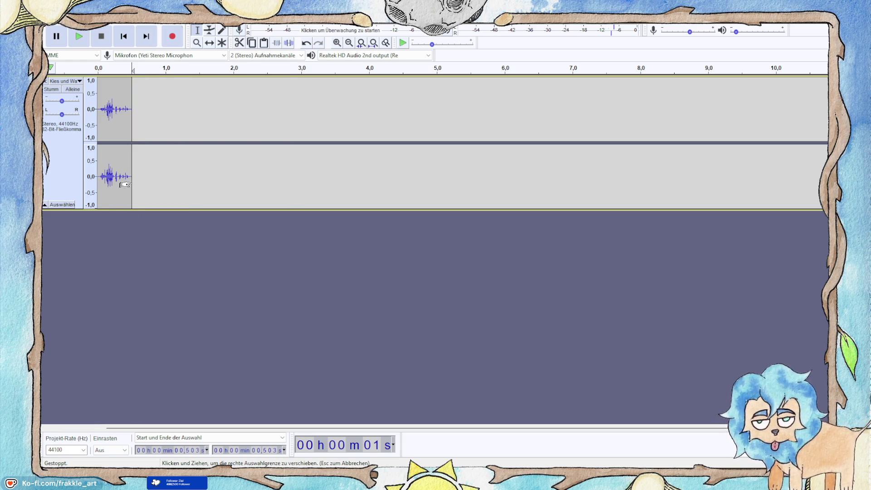
Play back the clip's tail, then play the whole half-second clip twice.
drag(125, 184, 115, 186)
key(space)
key(space)
key(space)
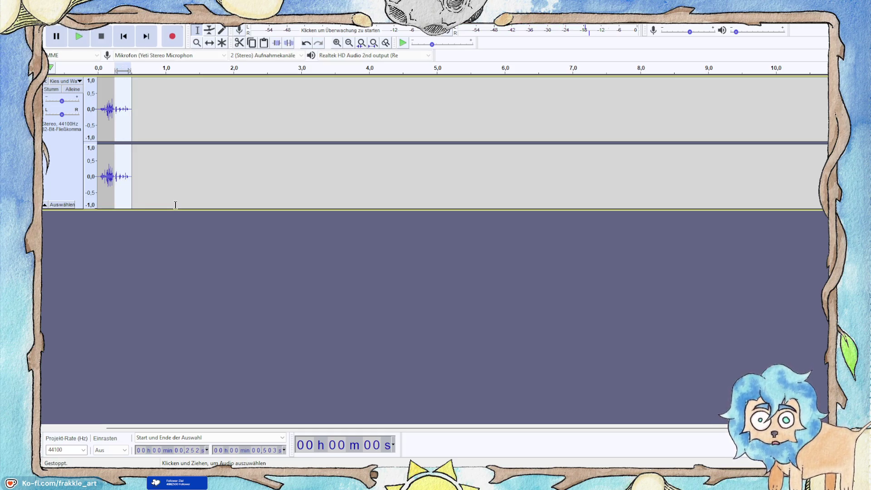
click(174, 180)
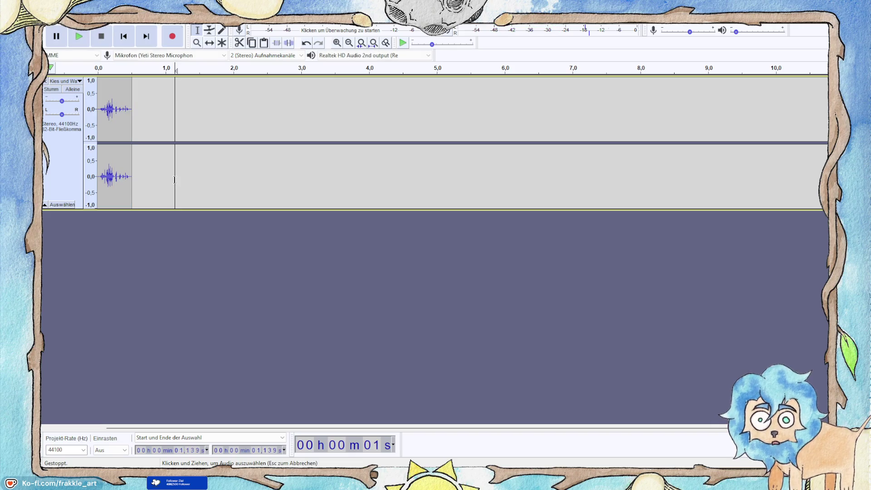
drag(160, 181, 44, 165)
key(space)
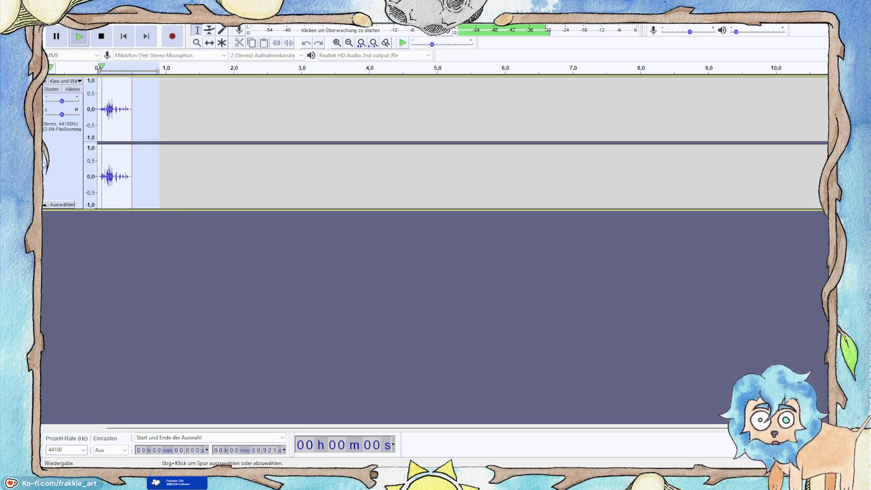
key(space)
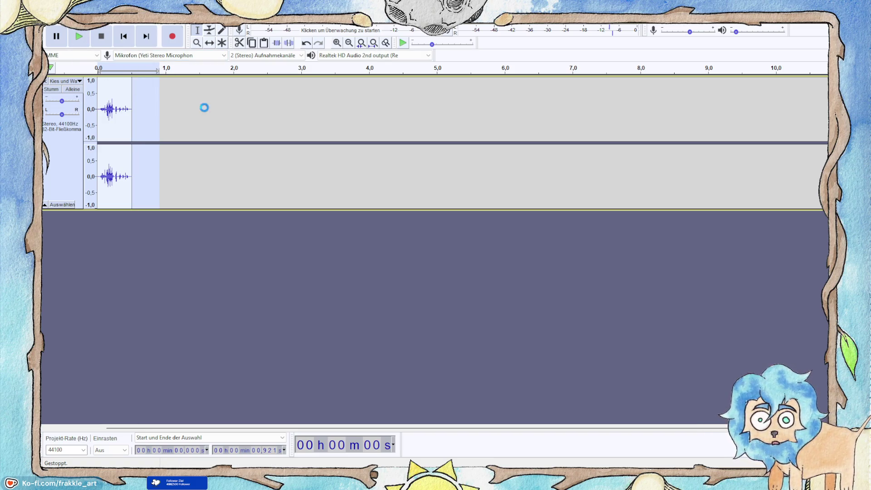
key(ctrl+shift+e)
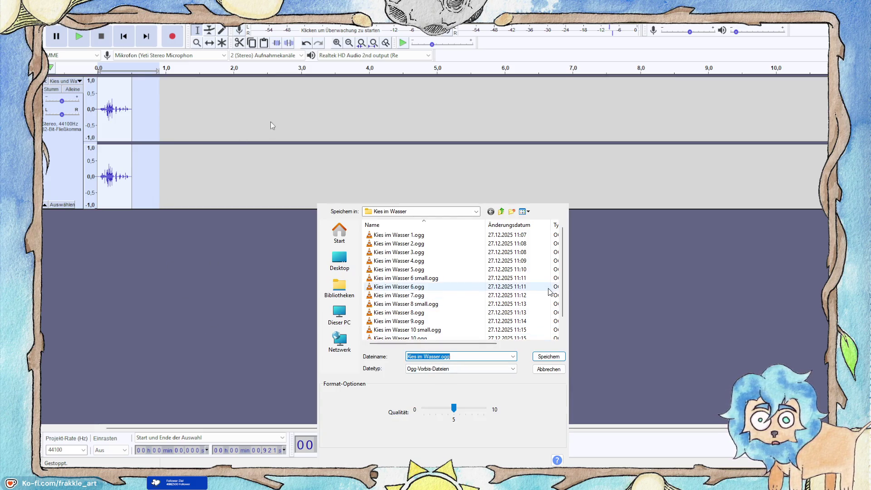
Export the clip as 'Kies im Wasser 12.ogg' with its saved metadata, then undo the trim.
scroll(413, 335, down, 1)
click(408, 334)
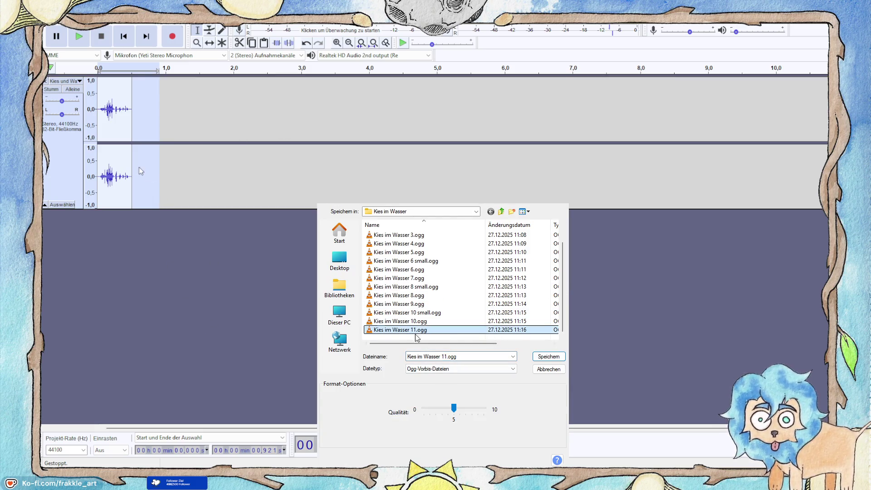
key(Left)
key(Return)
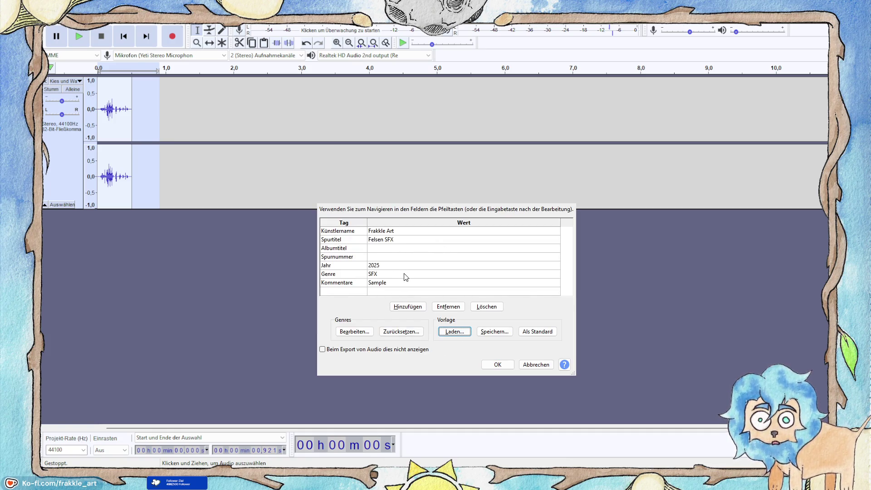
click(498, 364)
key(ctrl+z)
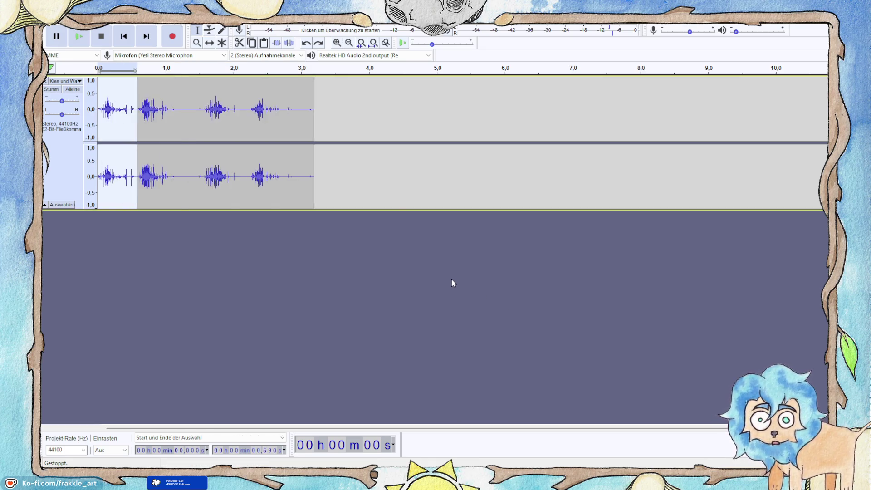
Undo back to the full ten-second recording and play it from about 1 second in.
key(ctrl+z)
key(ctrl+z)
key(ctrl+z)
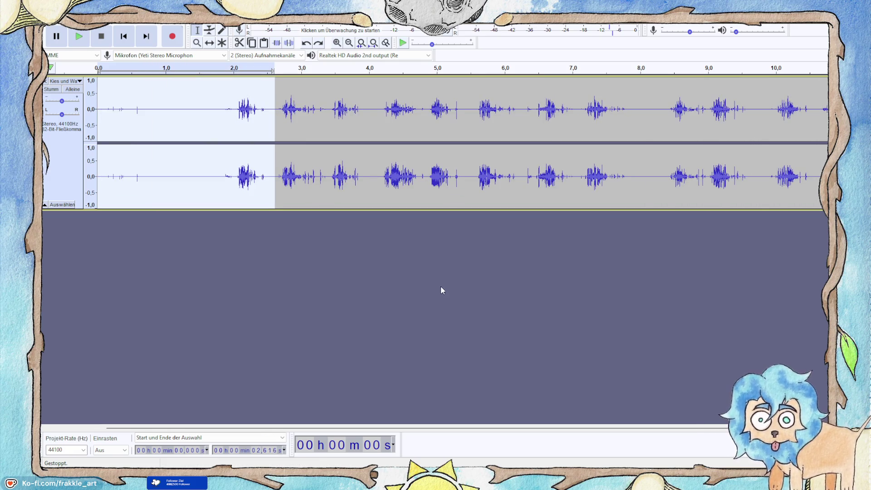
click(434, 302)
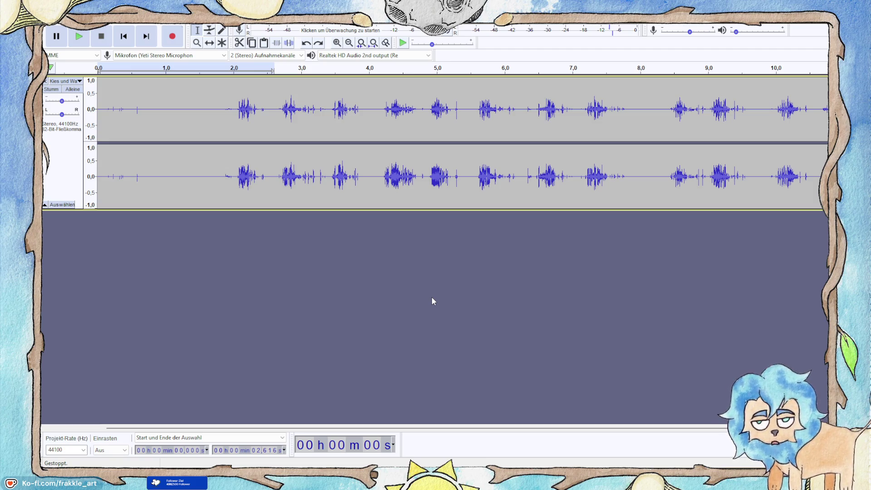
click(165, 109)
key(space)
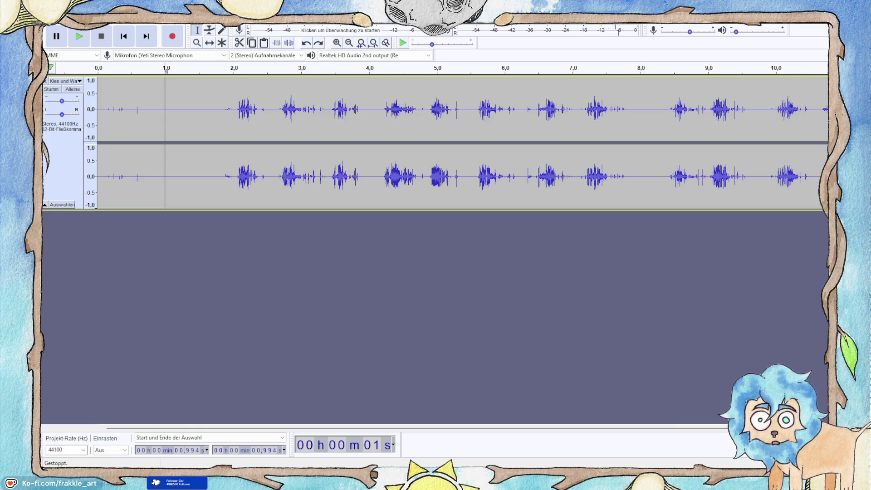
key(alt+Tab)
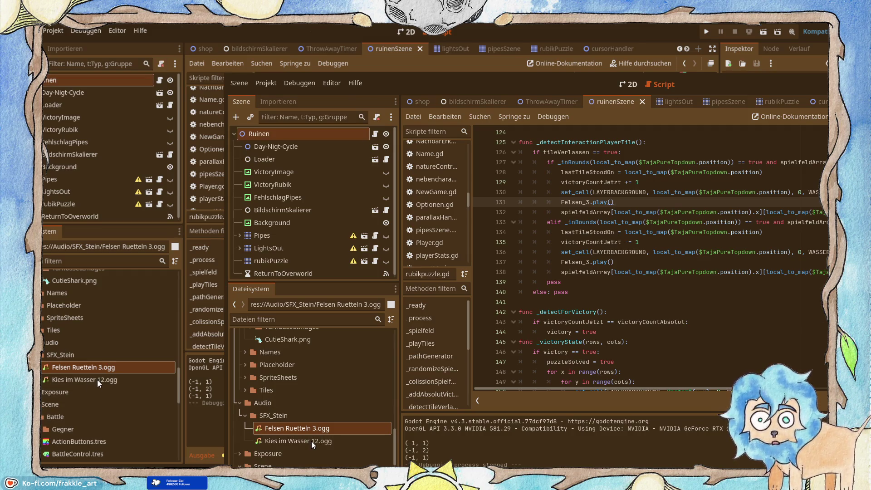
Select Kies im Wasser 12.ogg and insert a new line 19 below the Felsen_3 declaration.
click(311, 441)
scroll(580, 300, up, 5)
scroll(580, 298, up, 20)
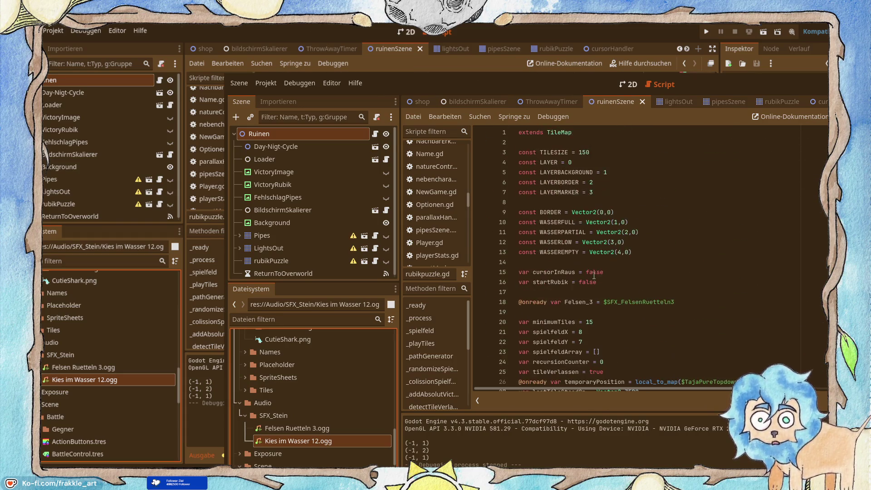
scroll(611, 291, down, 2)
scroll(611, 291, up, 2)
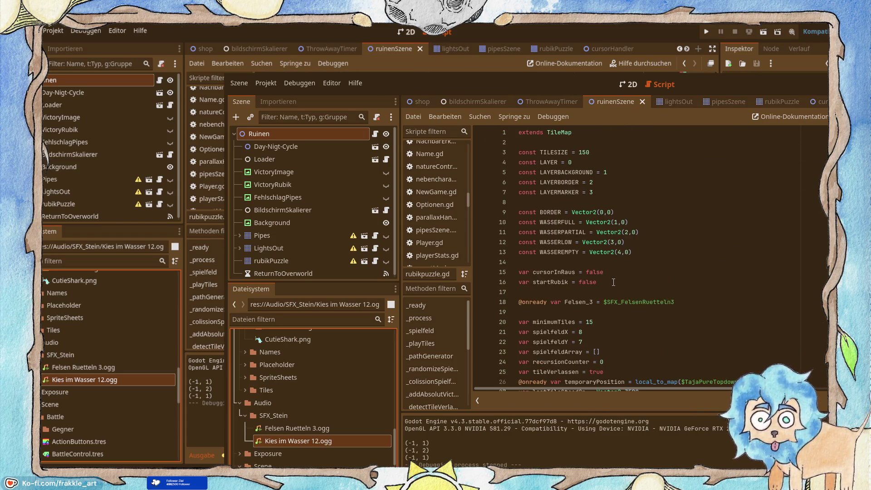
click(696, 305)
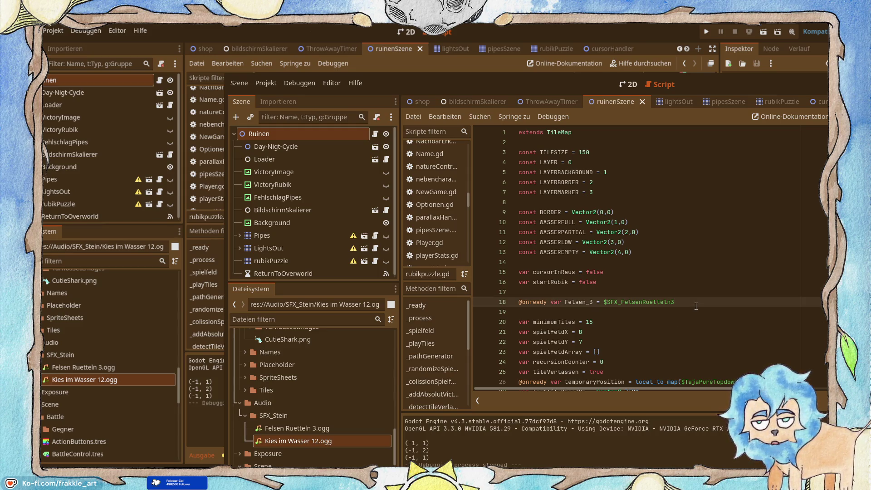
key(Return)
text(@on)
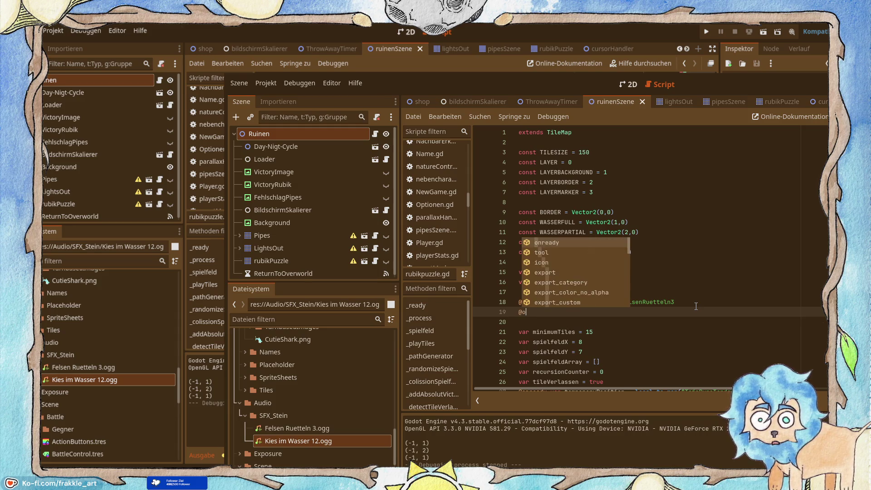
key(Return)
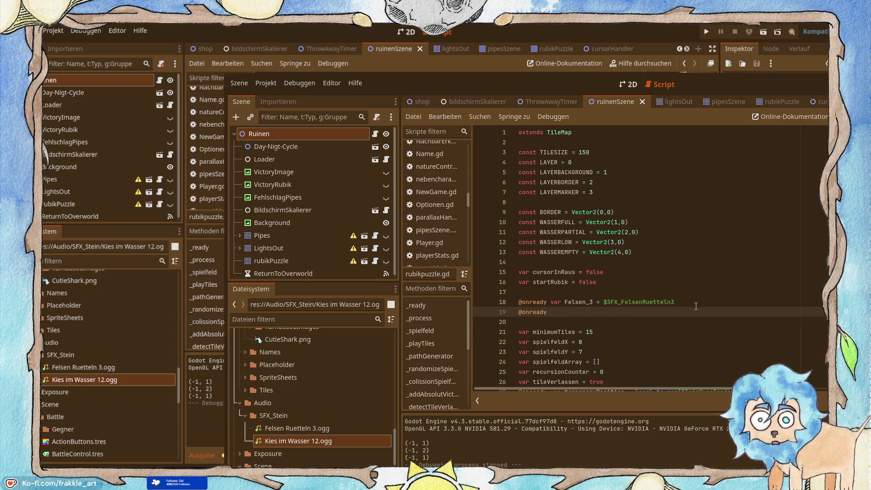
text(w2)
text(var)
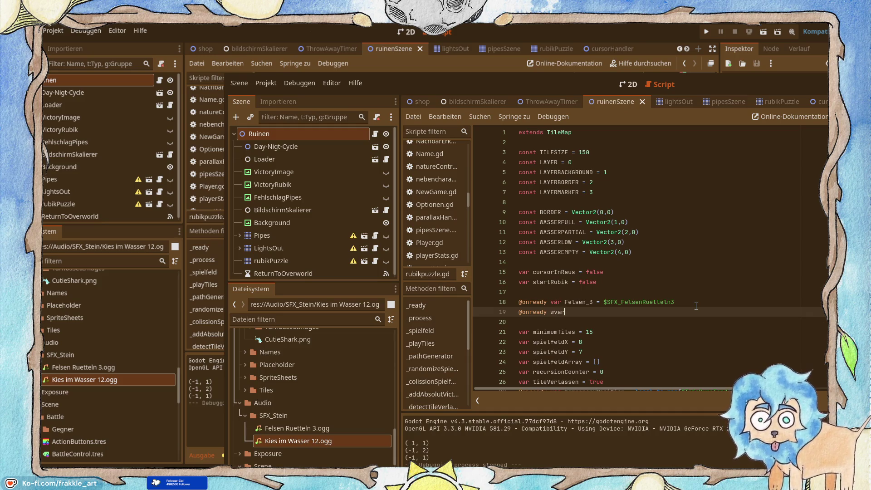
key(BackSpace)
text(var )
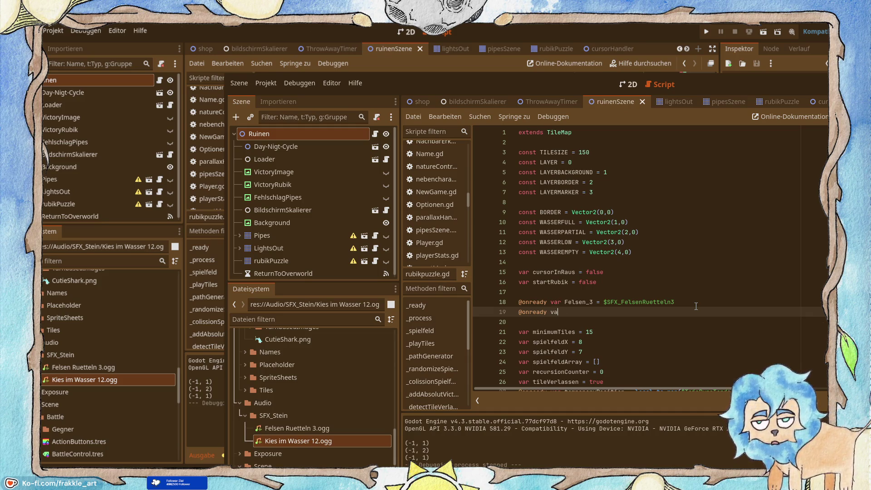
text(Ki)
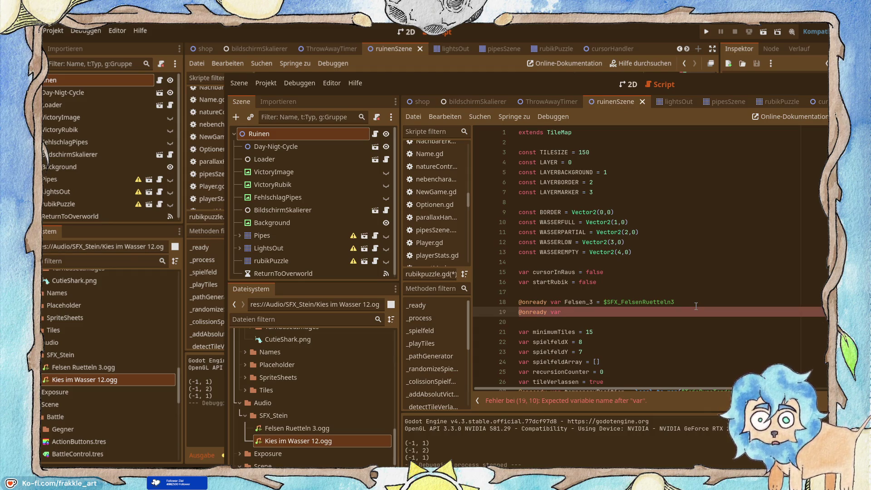
key(BackSpace)
text(esWasser12)
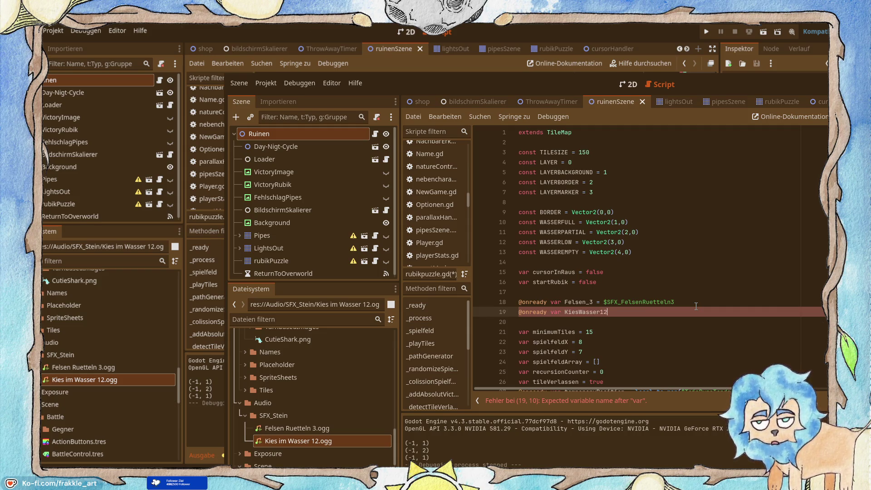
key(Left)
key(Left)
text(_)
key(End)
text(=)
click(365, 261)
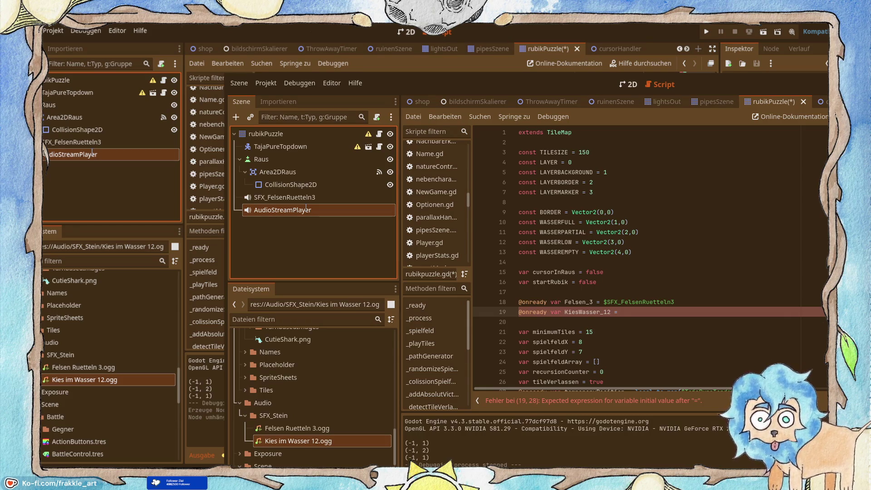
Name the new audio node SFX_KiesImWasser12 and assign Kies im Wasser 12.ogg as its sound.
text(SFX_KiesImWasser12)
key(Return)
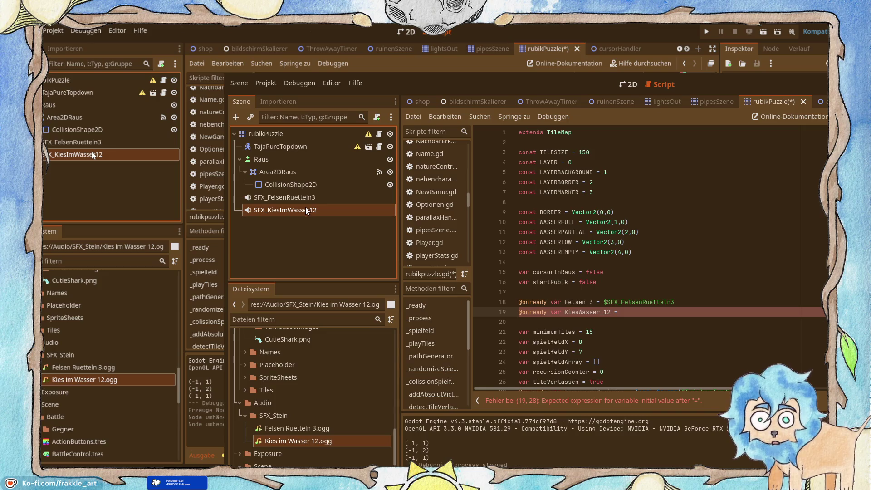
mouse_move(338, 450)
mouse_down()
mouse_move(672, 338)
mouse_move(658, 272)
mouse_up()
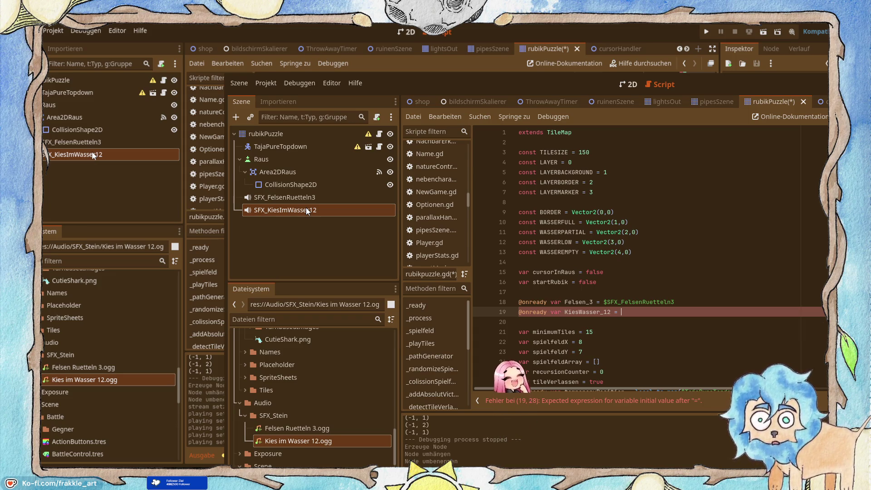
Complete line 19 with the SFX_KiesImWasser12 node path and save.
mouse_move(307, 216)
mouse_down()
mouse_move(310, 255)
mouse_move(508, 285)
mouse_move(586, 318)
mouse_move(653, 318)
mouse_up()
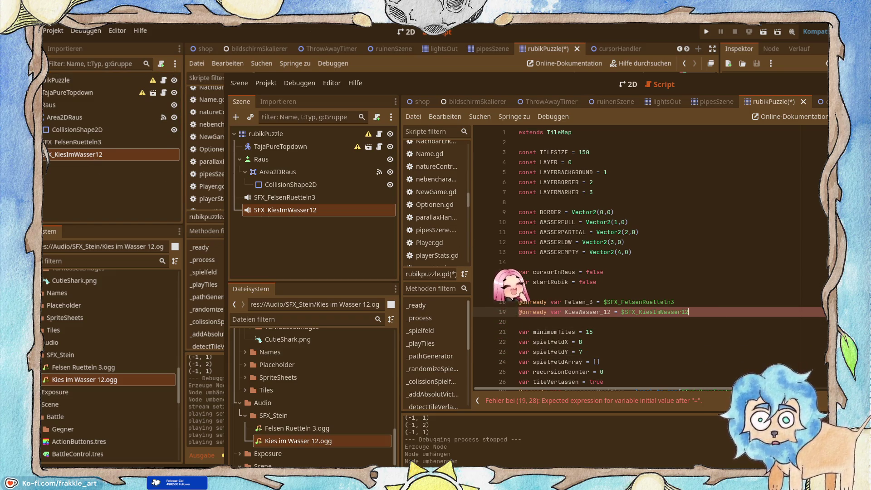
key(ctrl+s)
scroll(666, 317, down, 20)
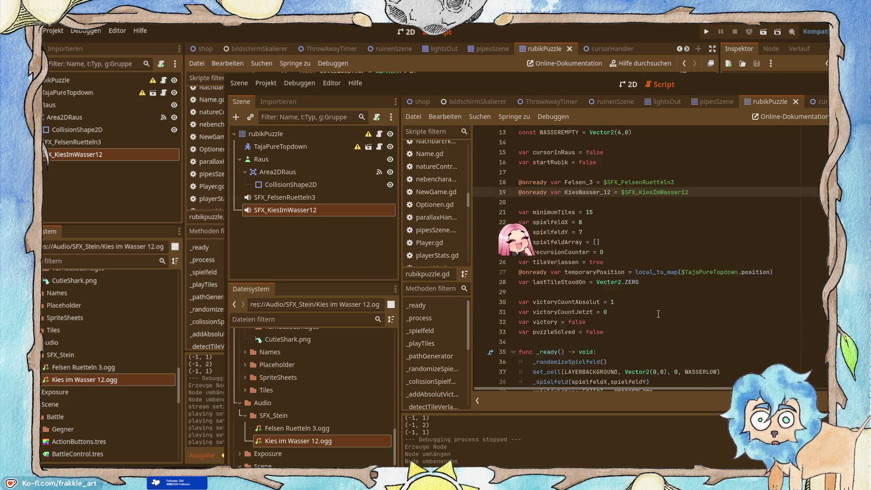
scroll(666, 318, down, 15)
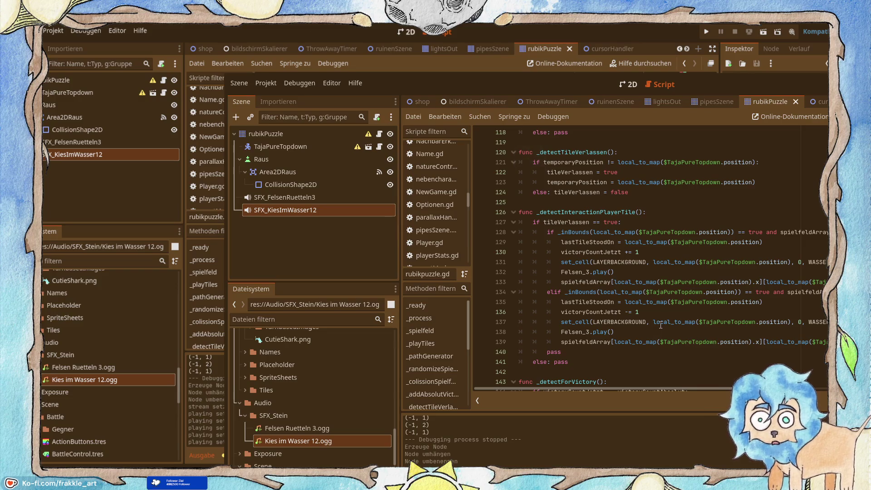
Add KiesWasser_12.play() below both Felsen_3.play() calls and save the script.
click(662, 272)
key(Return)
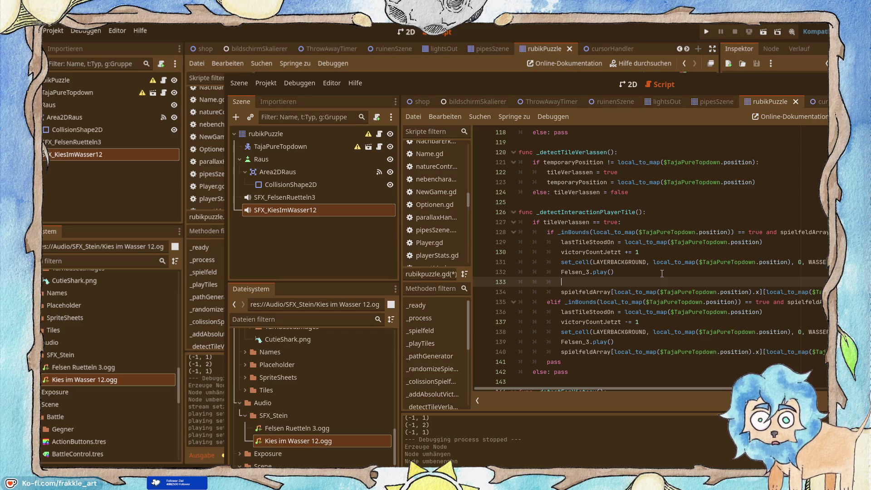
text(KiesWasser_12.)
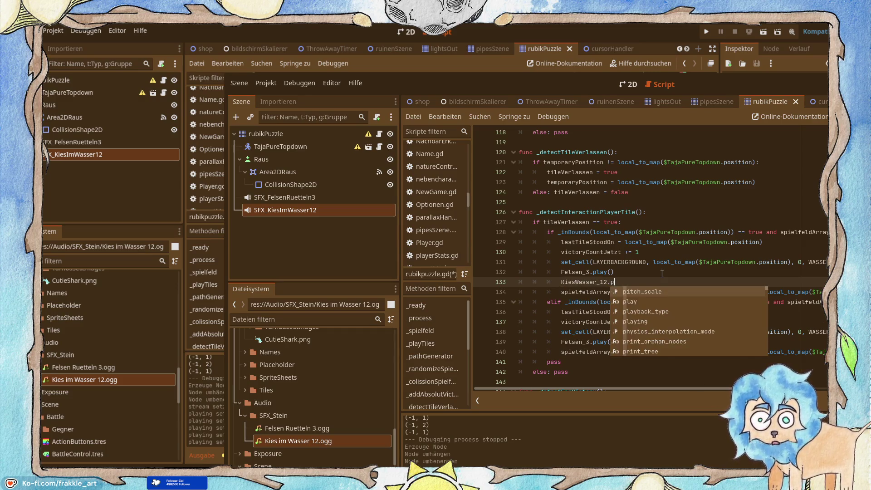
text(play)
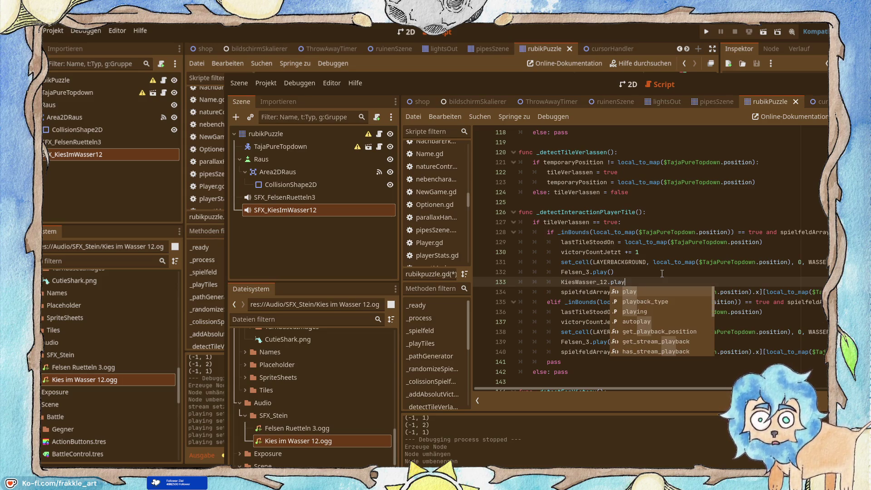
double_click(634, 294)
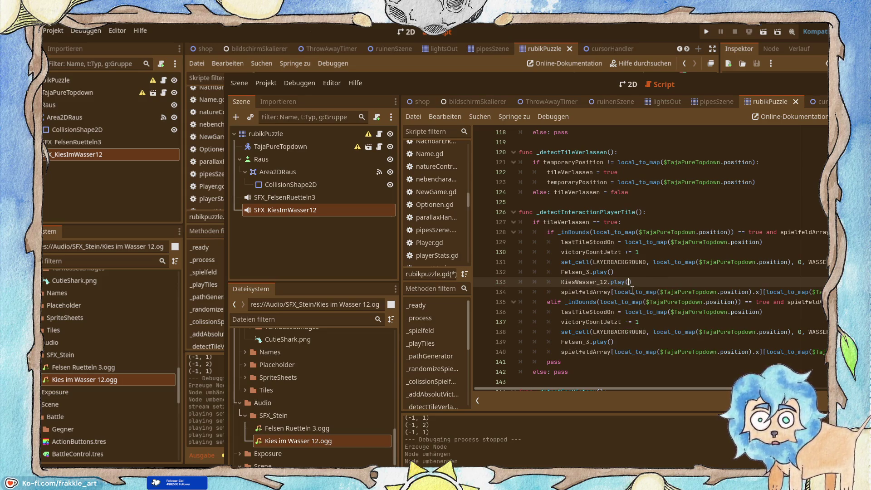
drag(632, 282, 558, 284)
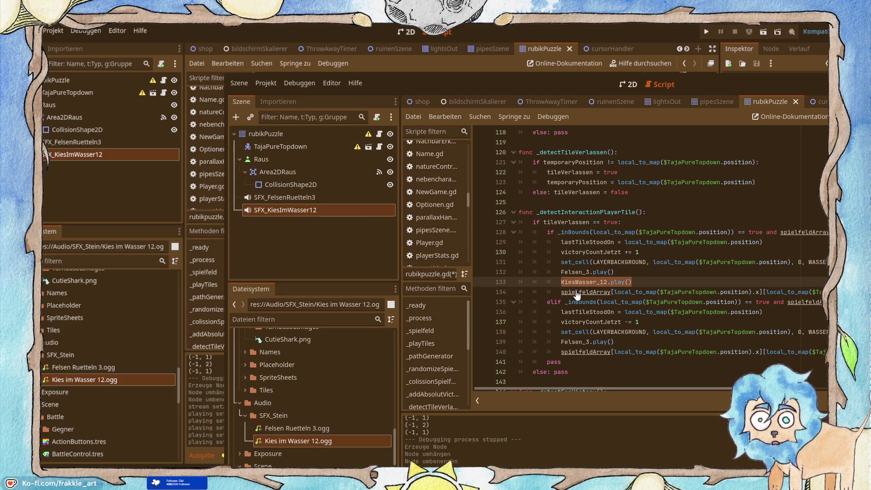
click(630, 342)
key(Return)
key(ctrl+v)
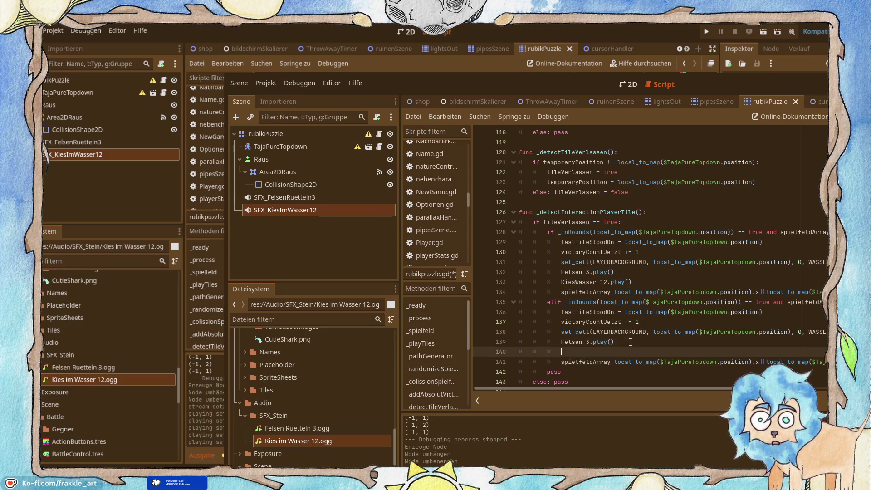
key(ctrl+s)
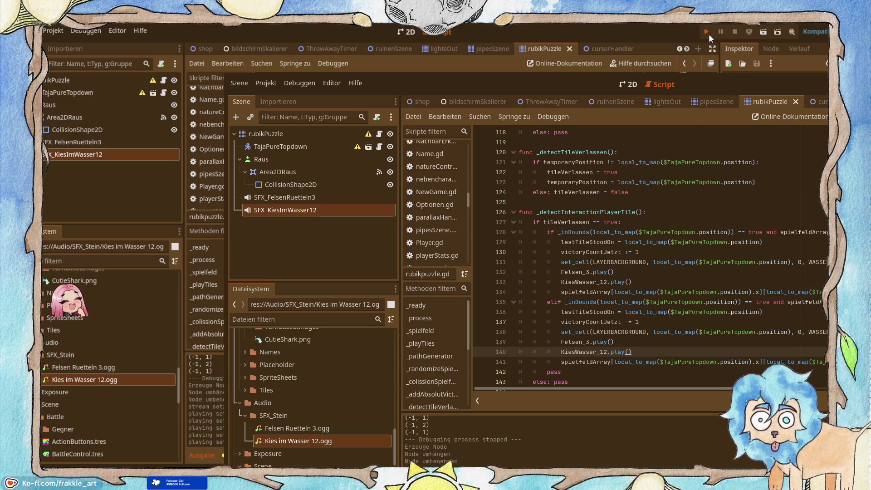
Run the project to hear the new gravel-in-water sound, then stop it with F8.
click(706, 31)
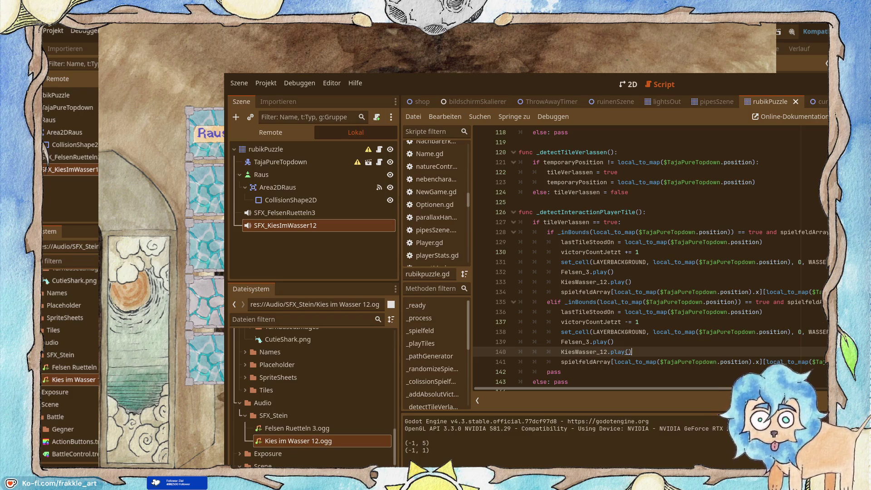
key(F8)
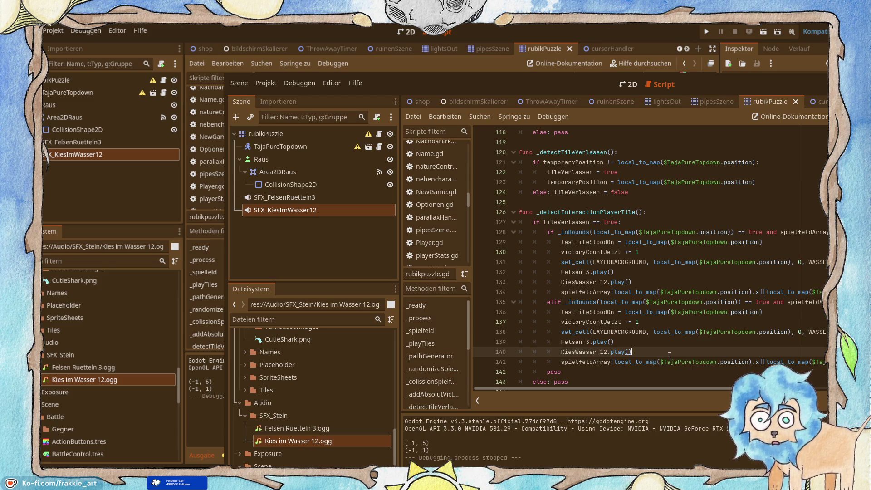
Comment out KiesWasser_12.play() on line 140 with a #.
drag(660, 388, 755, 388)
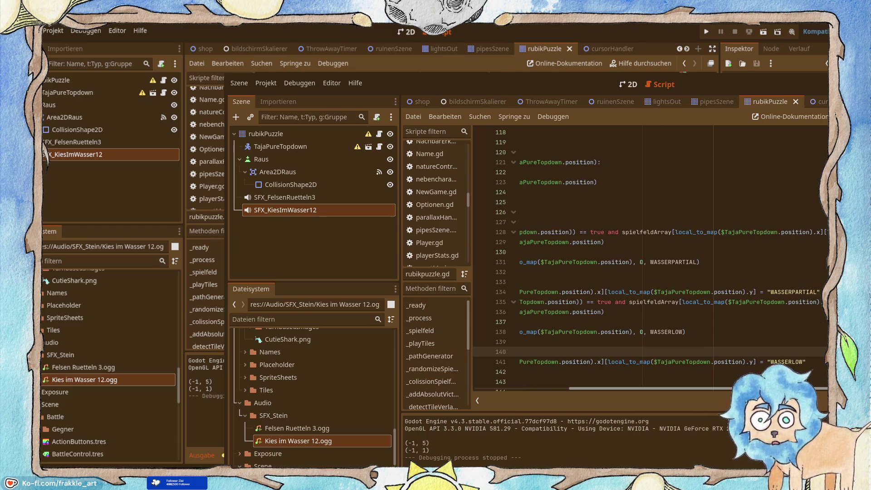
scroll(677, 374, left, 5)
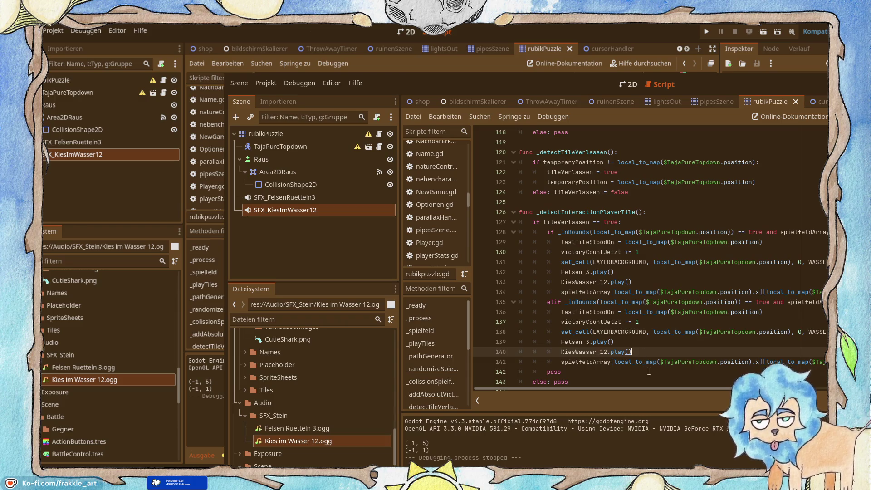
scroll(644, 353, right, 5)
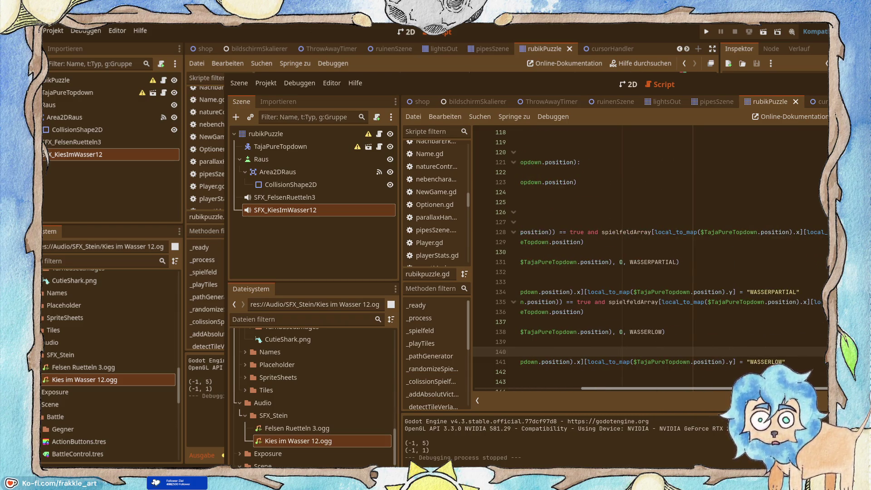
scroll(641, 349, left, 5)
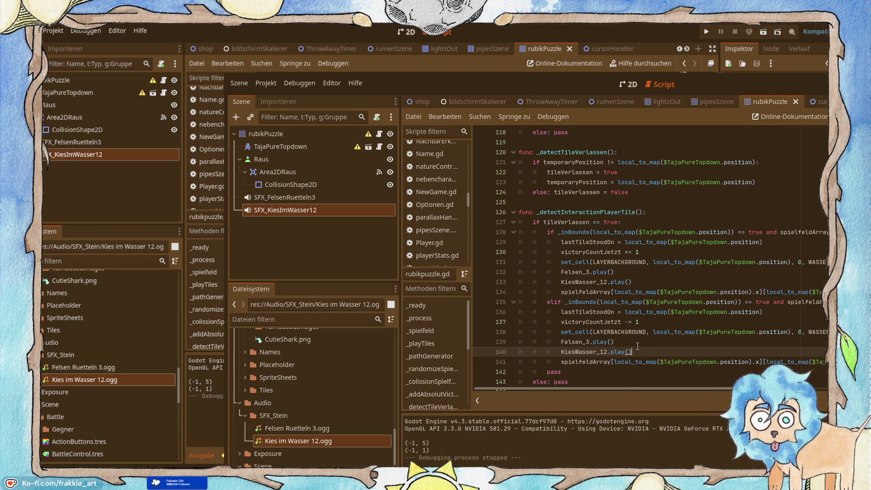
click(561, 353)
text(#)
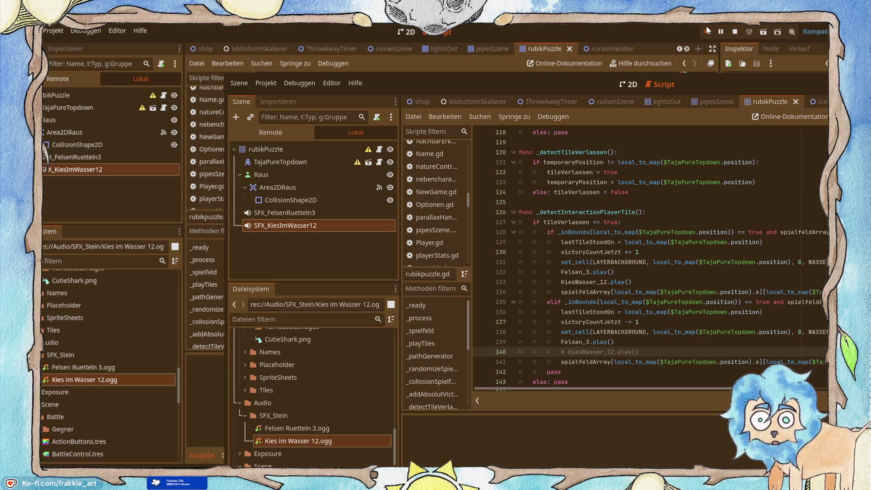
Make line 140 read '#KiesWasser_12.play()', then play-test the puzzle and stop with F8.
key(BackSpace)
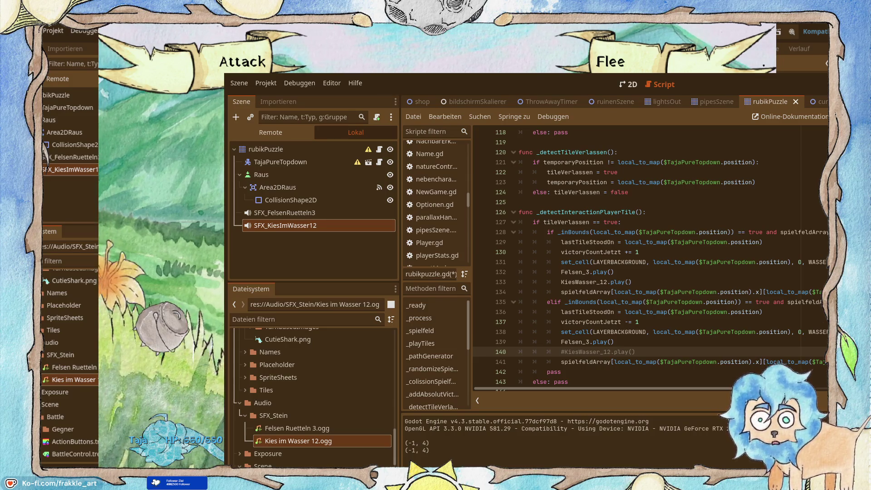
click(623, 67)
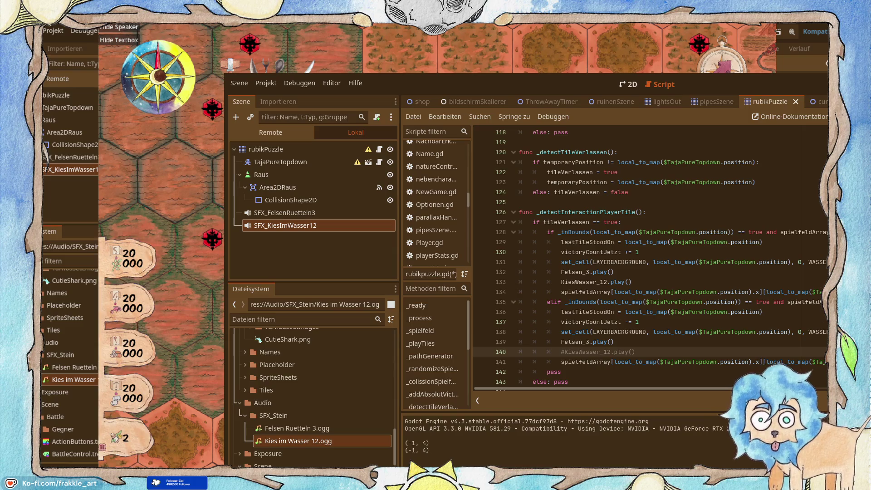
key(alt+Tab)
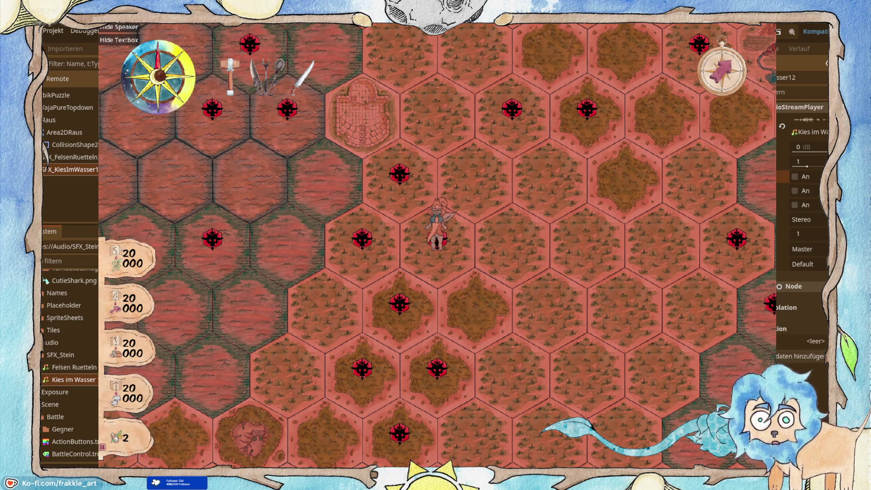
key(alt+Tab)
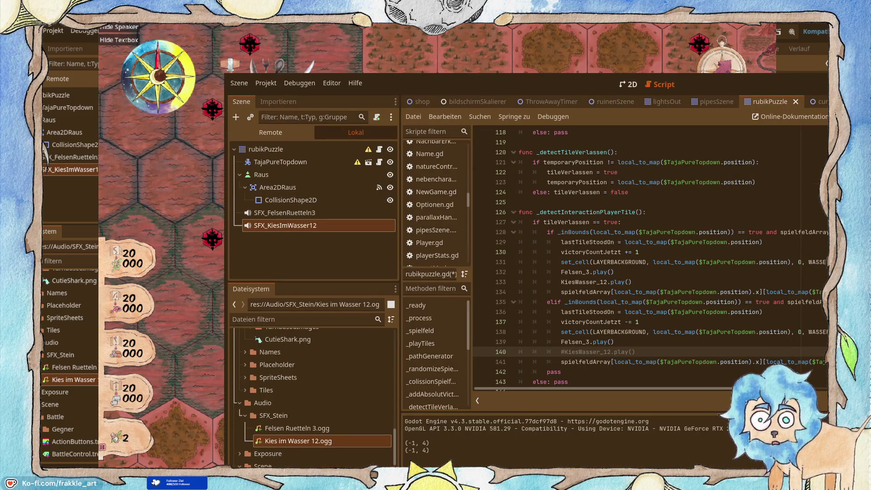
key(F8)
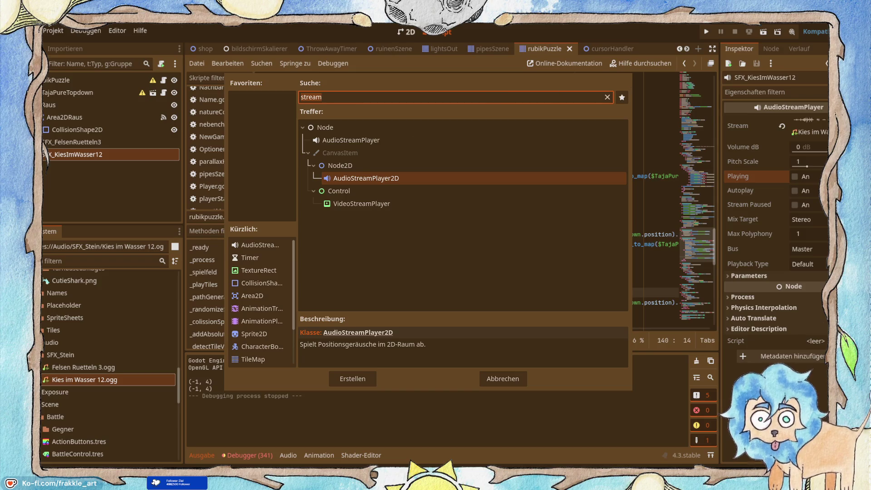
key(Escape)
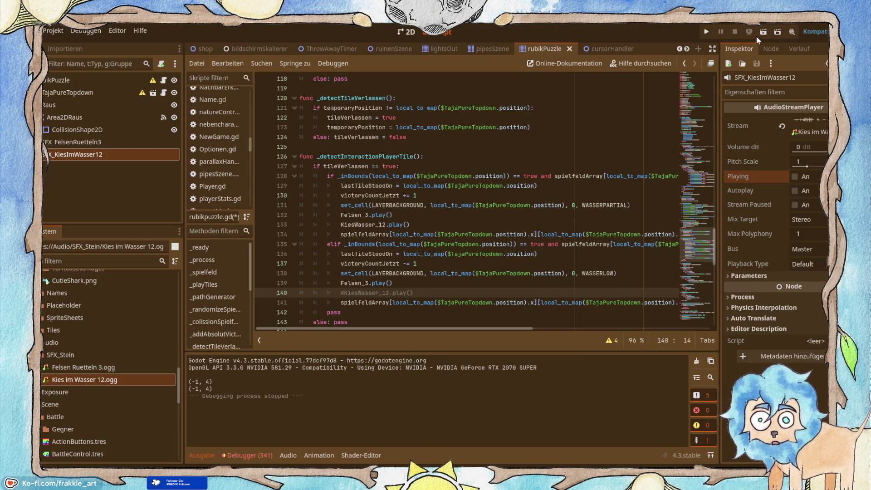
Save and run the project, play from the title screen to the hex world map, then exit via the pause menu.
click(705, 38)
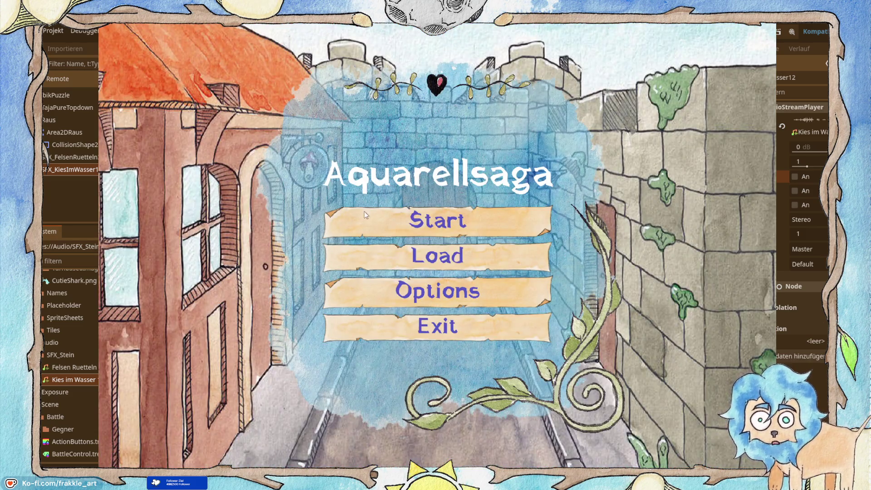
click(418, 221)
click(315, 378)
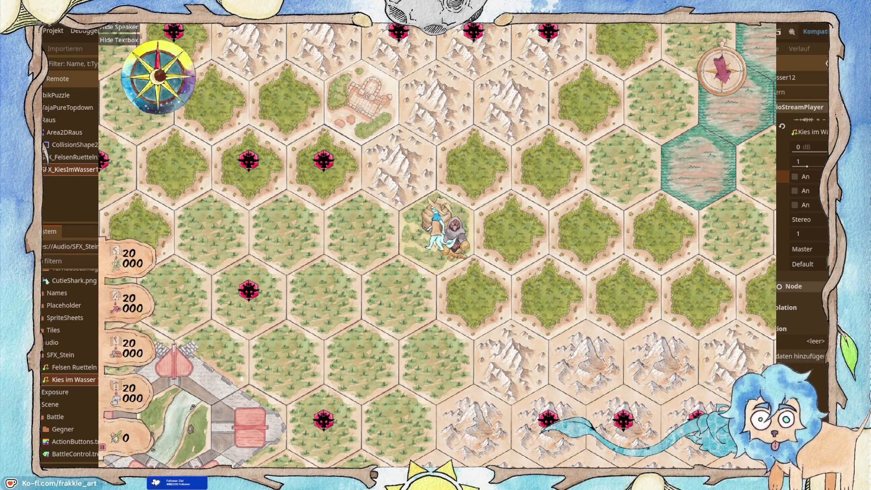
key(Escape)
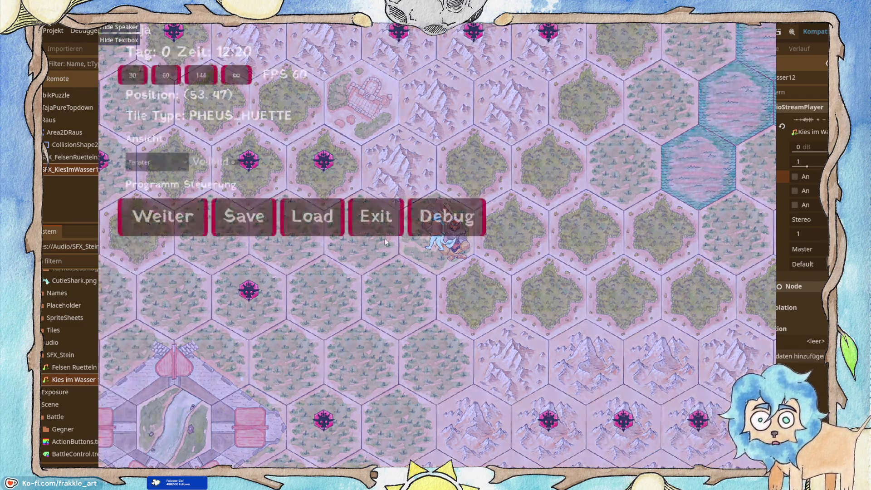
click(391, 226)
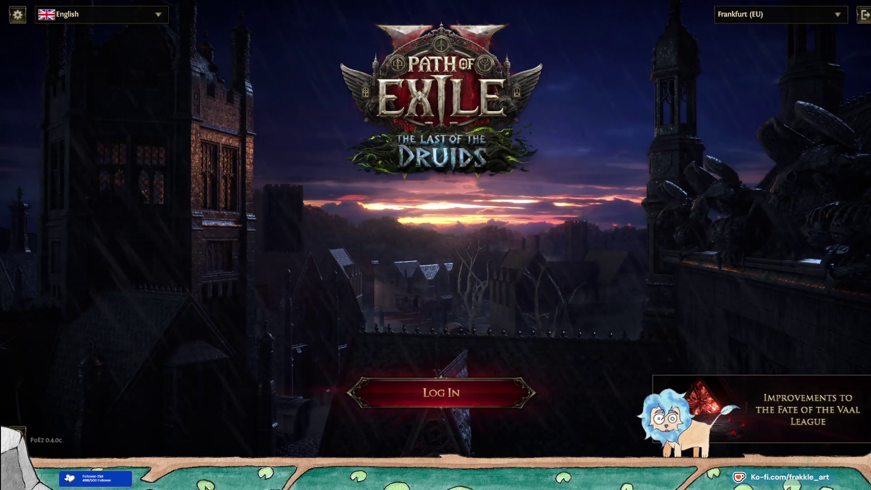
Log in to Path of Exile 2 from the title screen.
click(417, 399)
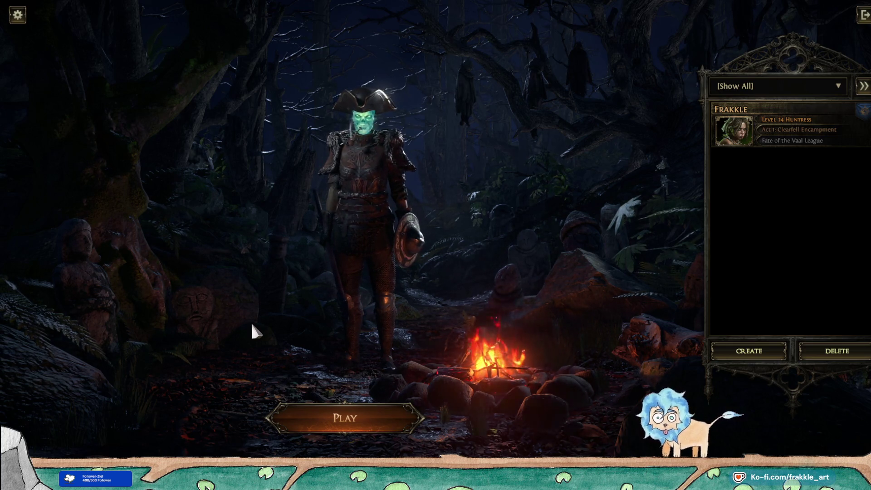
Enter the game as the level 14 Huntress and teleport by waypoint to Delwyn.
click(320, 429)
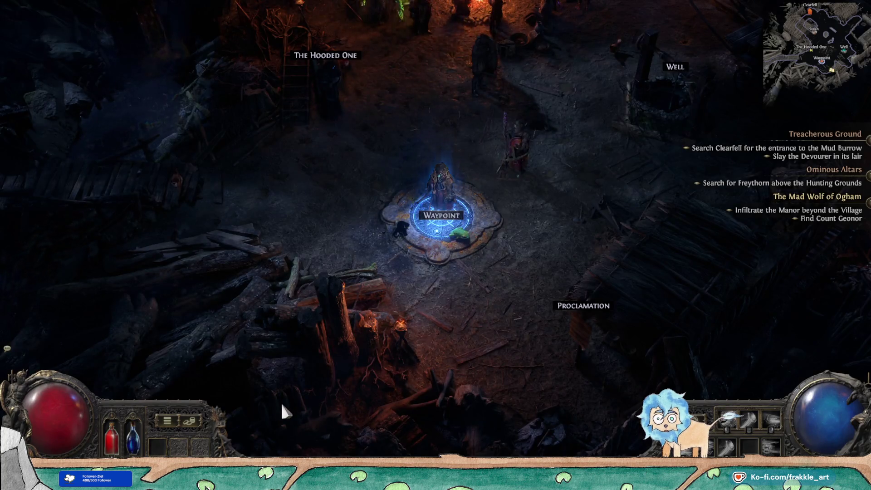
key(i)
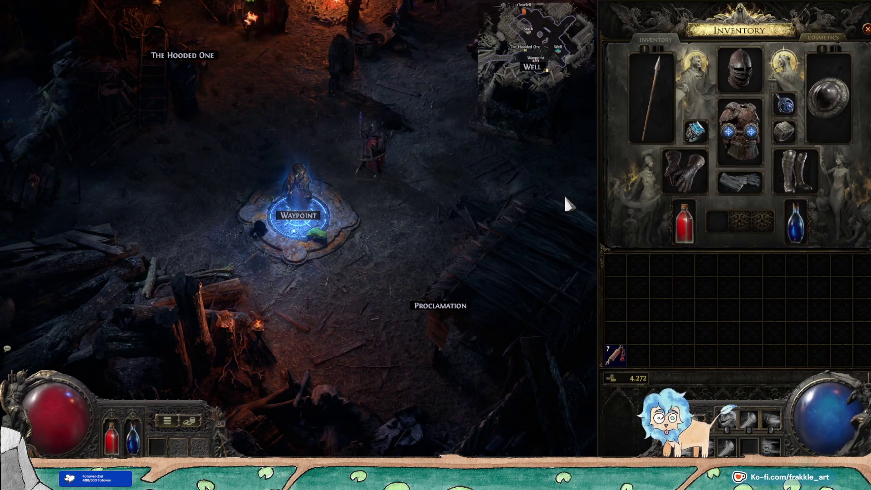
key(i)
click(442, 211)
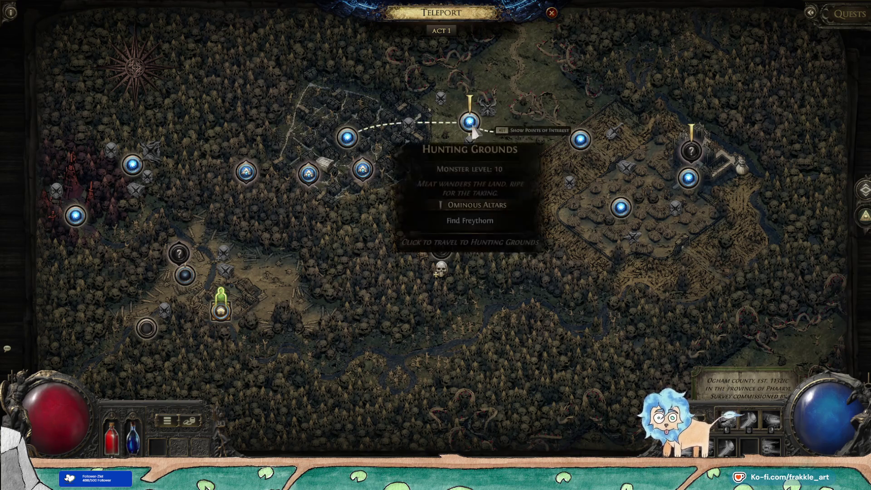
click(688, 178)
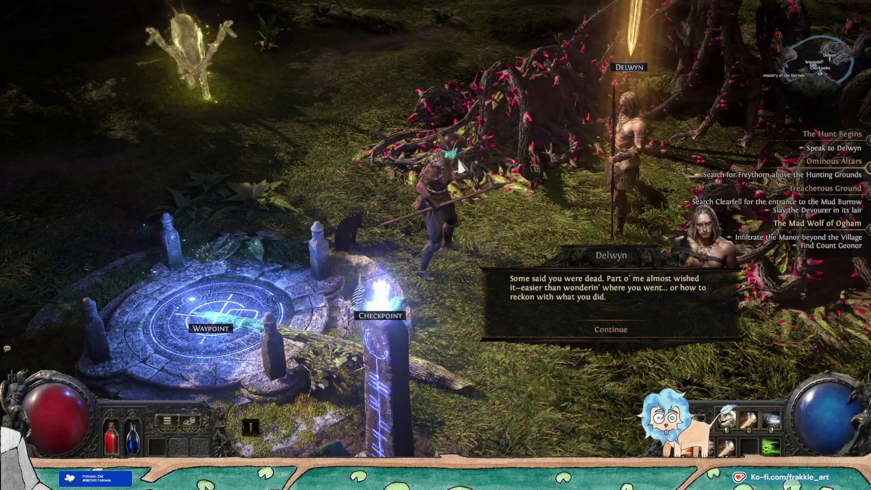
Ask Delwyn about The Spirit, hear his account through, and close the conversation.
click(619, 352)
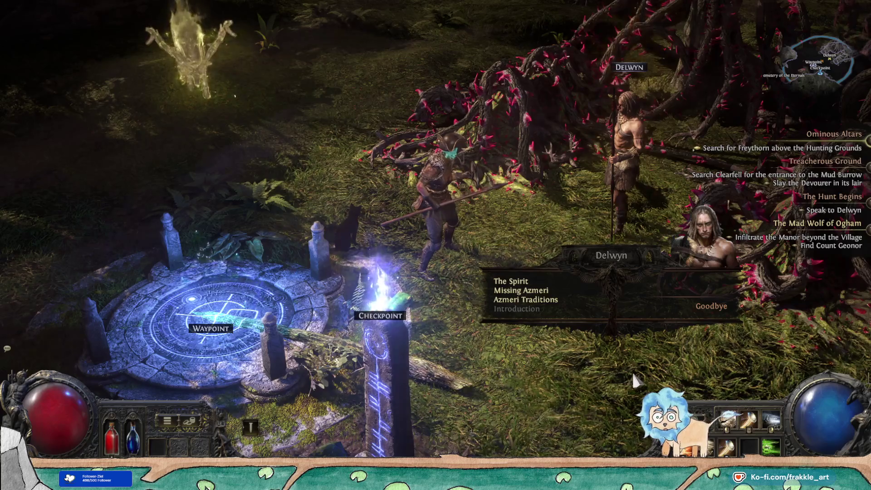
click(527, 282)
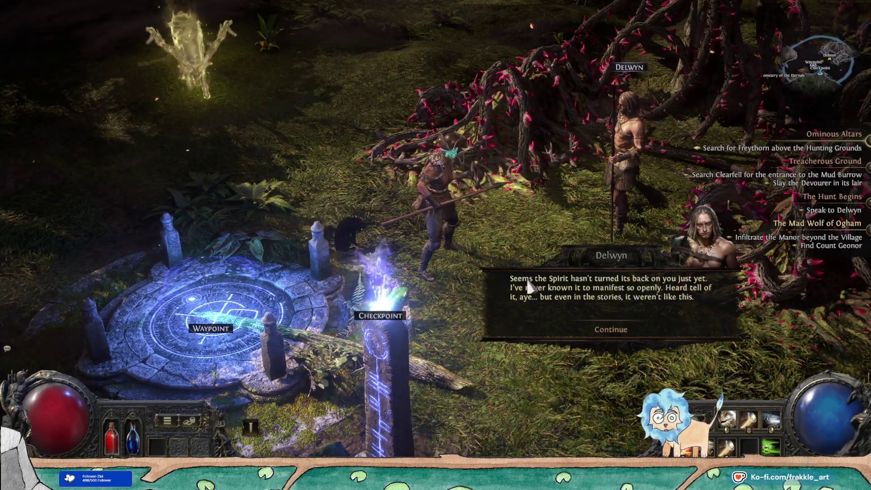
click(619, 330)
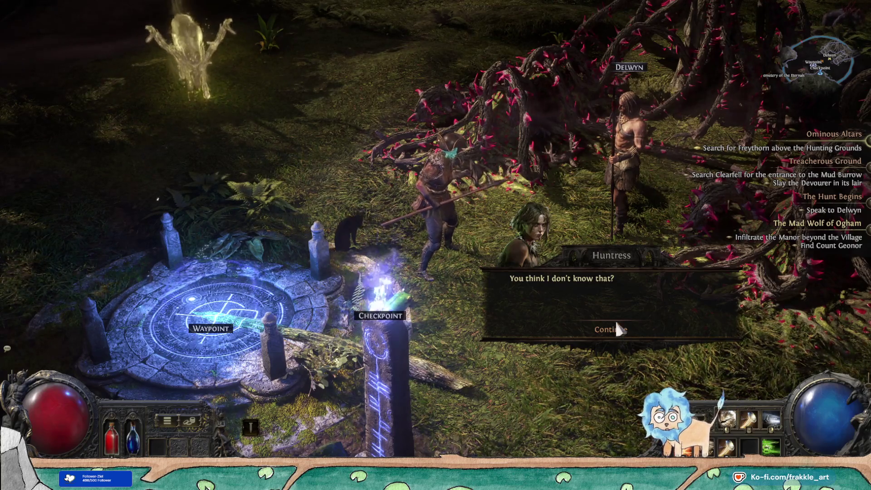
click(619, 330)
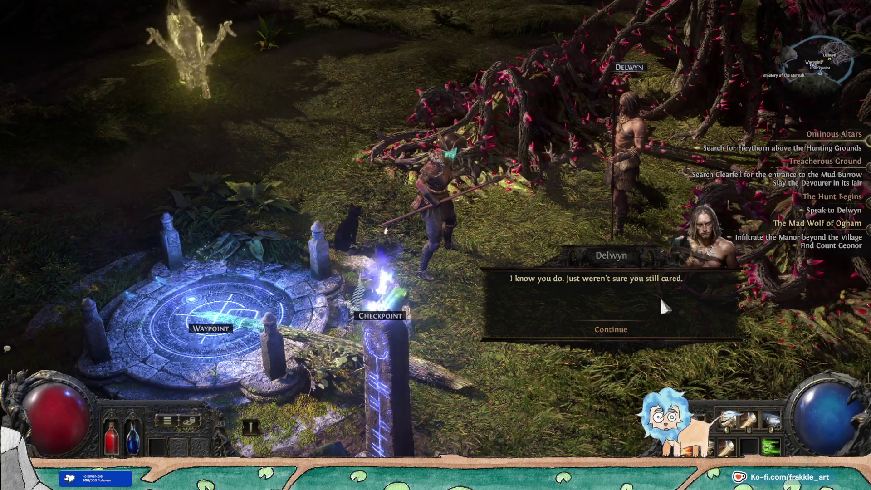
click(647, 325)
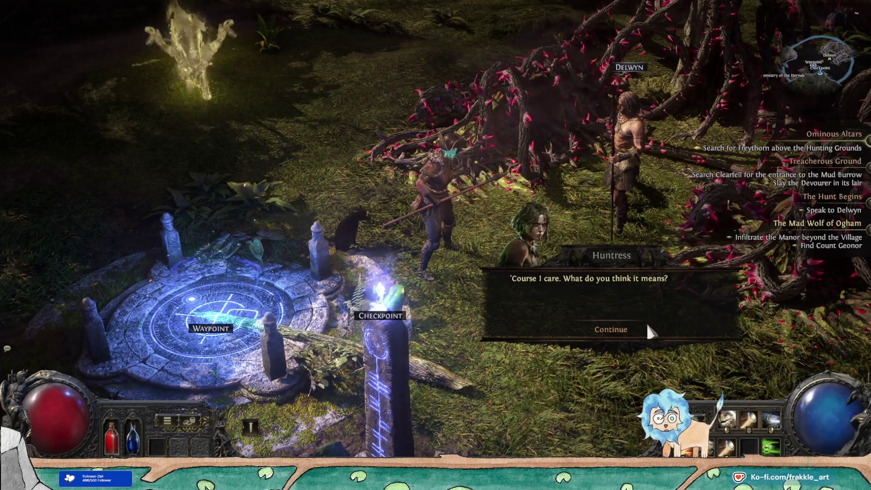
click(646, 322)
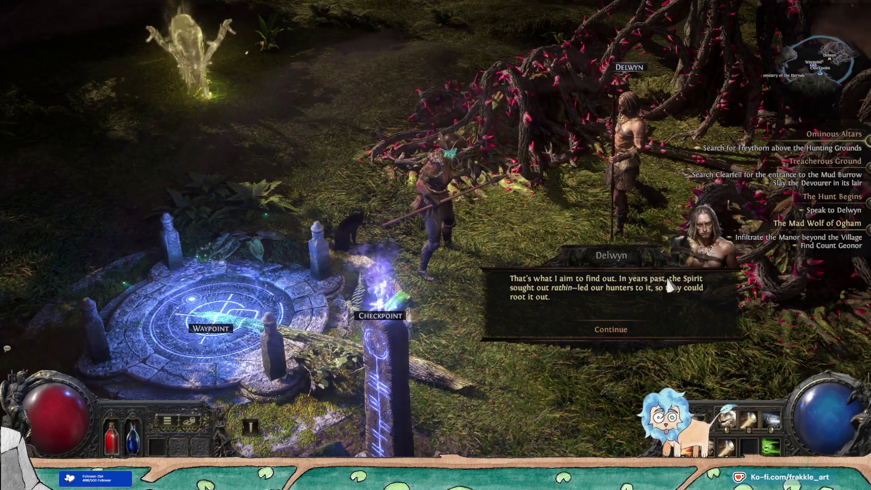
click(692, 289)
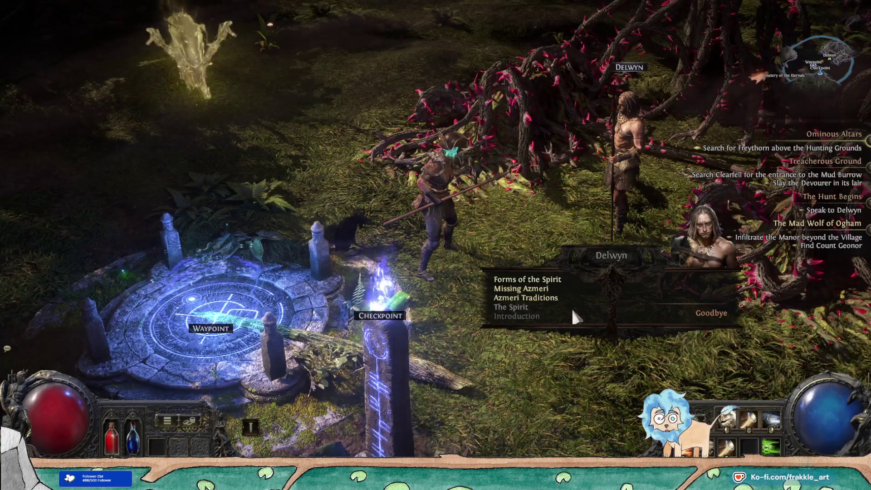
key(Escape)
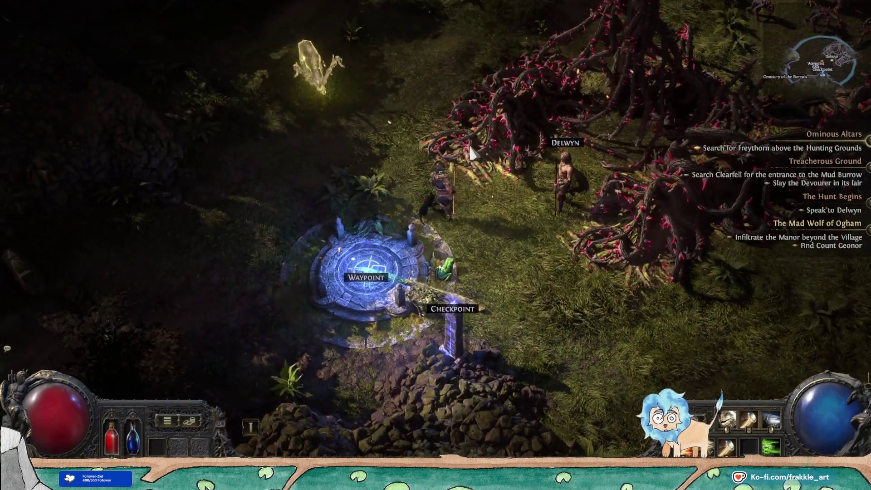
Fight Razorbite, loot the Orb of Augmentation, gold and Armourer's Scrap, then return to Delwyn.
mouse_move(470, 148)
mouse_down()
mouse_move(410, 142)
mouse_move(445, 175)
mouse_move(576, 183)
mouse_move(542, 205)
mouse_move(595, 262)
mouse_move(573, 221)
mouse_move(493, 217)
mouse_move(495, 200)
mouse_move(515, 247)
mouse_move(458, 217)
mouse_move(549, 223)
mouse_move(505, 179)
mouse_move(443, 212)
mouse_move(473, 190)
mouse_move(450, 122)
mouse_move(451, 132)
mouse_move(528, 157)
mouse_move(511, 177)
mouse_move(549, 192)
mouse_move(525, 278)
mouse_move(411, 195)
mouse_move(349, 194)
mouse_move(642, 165)
mouse_move(312, 176)
mouse_move(574, 188)
mouse_move(531, 241)
mouse_move(503, 249)
mouse_move(540, 280)
mouse_move(554, 266)
mouse_move(481, 217)
mouse_move(393, 246)
mouse_move(404, 236)
mouse_move(592, 203)
mouse_move(619, 260)
mouse_move(529, 209)
mouse_move(371, 171)
mouse_move(398, 151)
mouse_move(644, 187)
mouse_move(625, 232)
mouse_move(500, 249)
mouse_move(446, 277)
mouse_move(519, 245)
mouse_move(421, 201)
mouse_move(496, 182)
mouse_move(487, 166)
mouse_move(521, 225)
mouse_move(486, 244)
mouse_move(381, 262)
mouse_move(419, 231)
mouse_up()
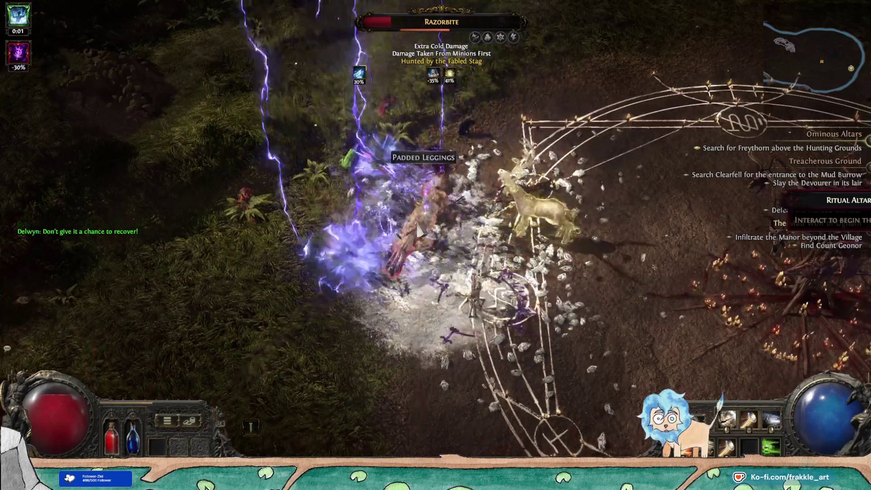
click(418, 229)
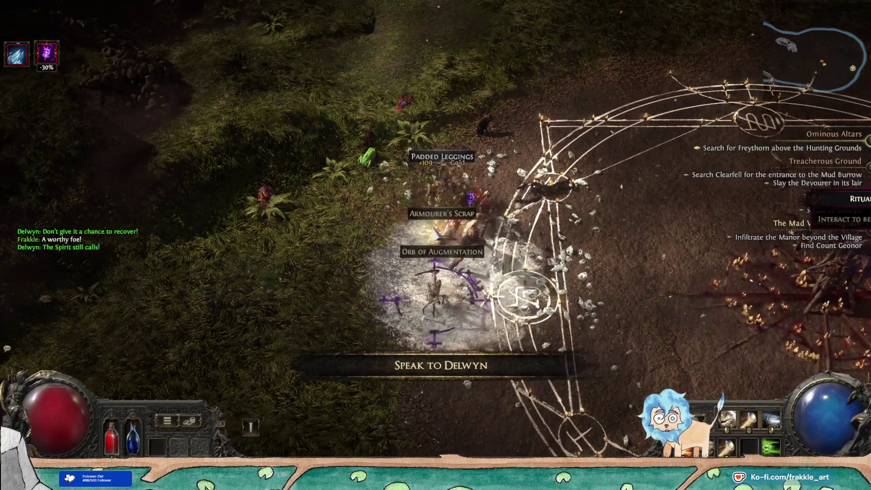
click(469, 220)
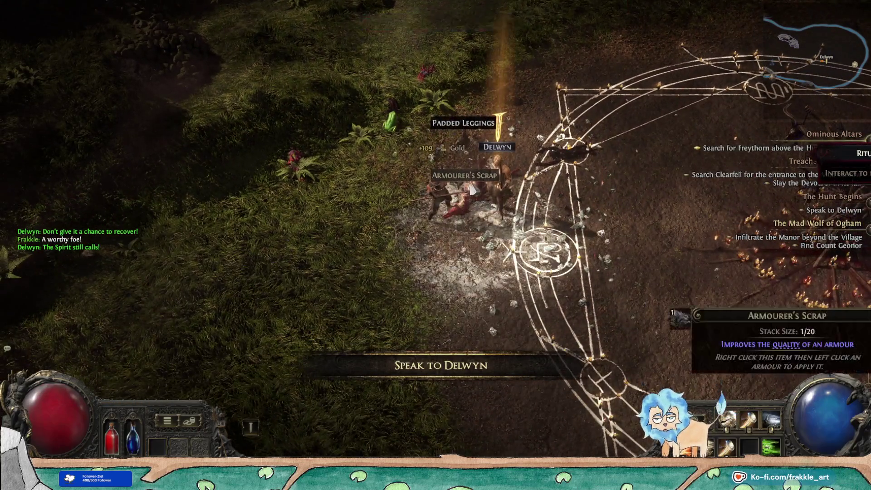
click(473, 188)
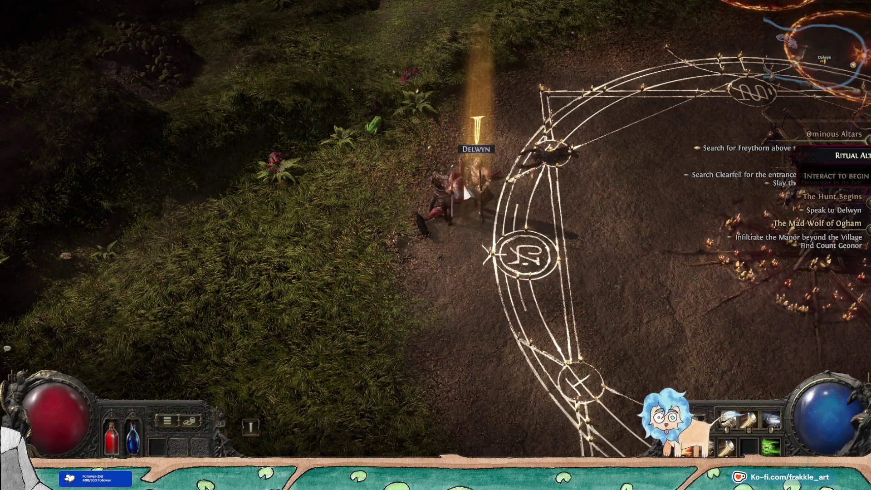
click(485, 176)
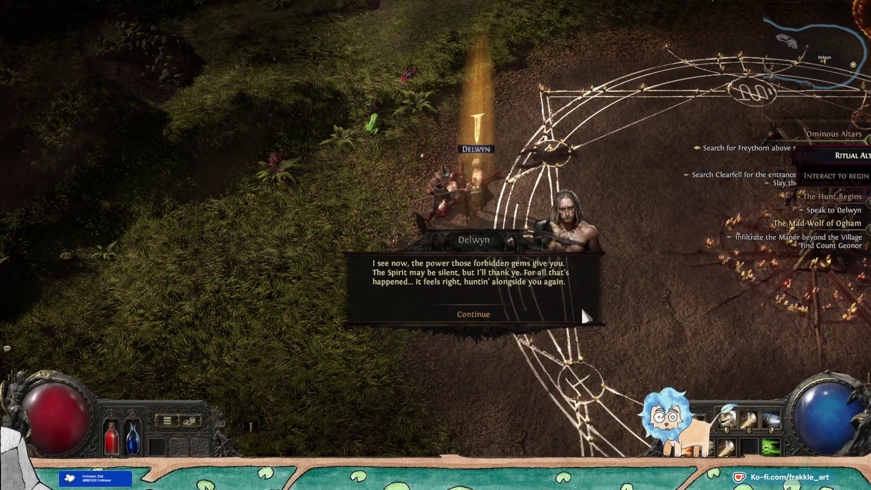
Finish Delwyn's lines to complete The Hunt Begins and close the dialogue.
click(528, 309)
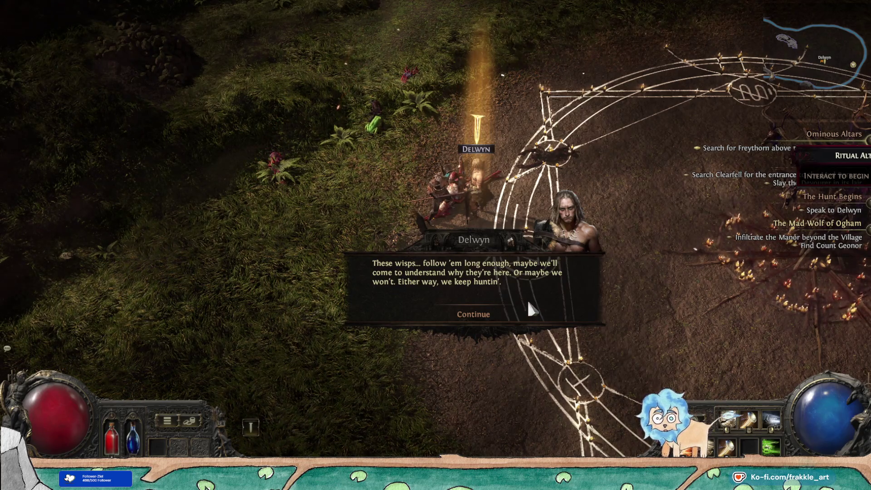
click(472, 312)
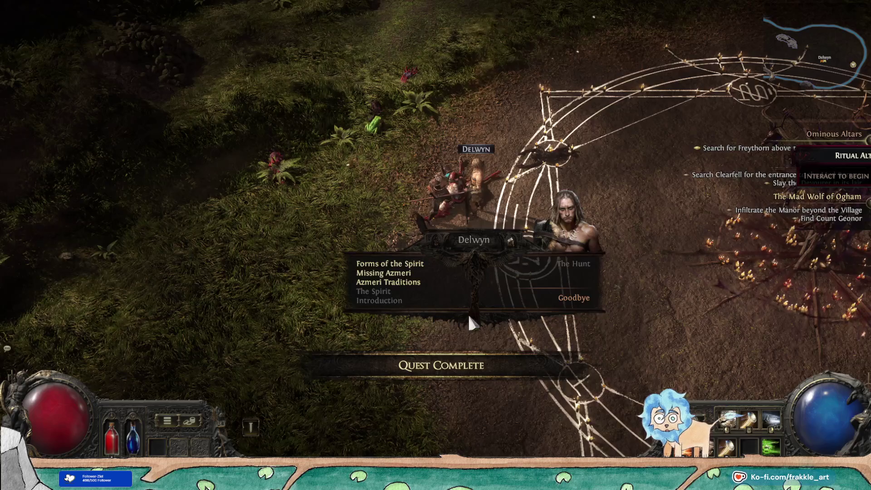
key(Escape)
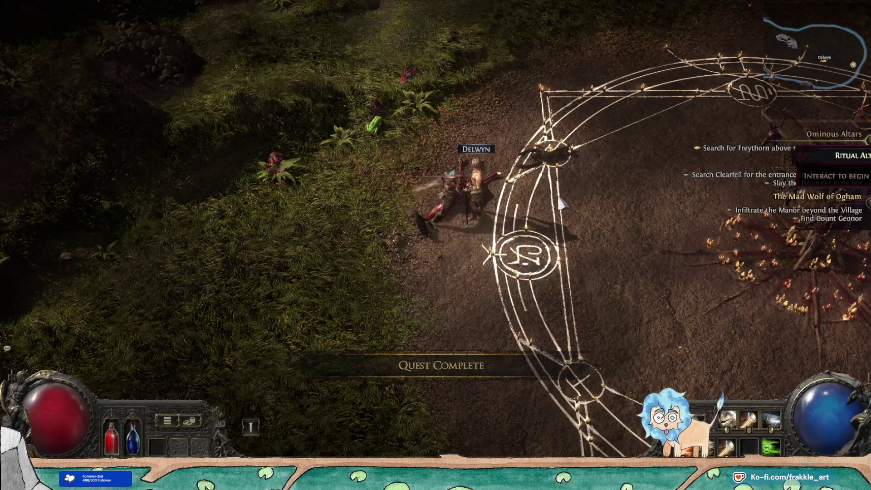
click(561, 201)
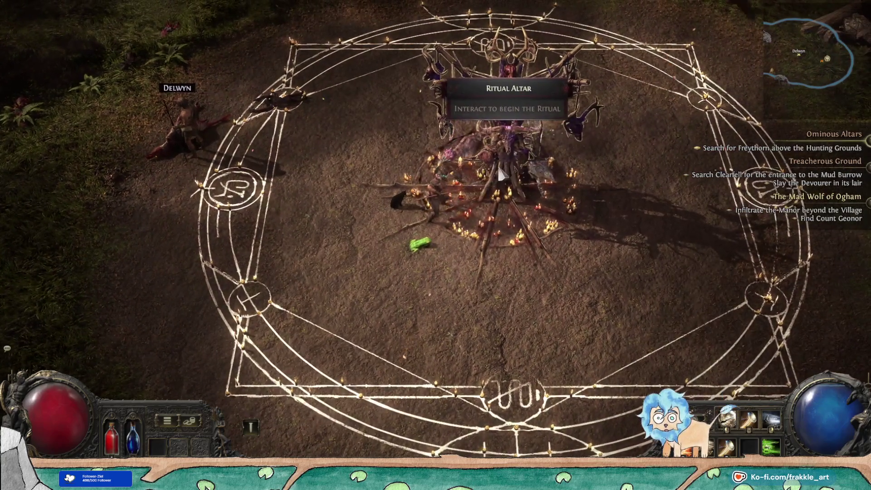
Kill the Bramble Rhoa and Scarletjaws near the Ritual Altar and pick up the Gothic Quarterstaff.
click(521, 161)
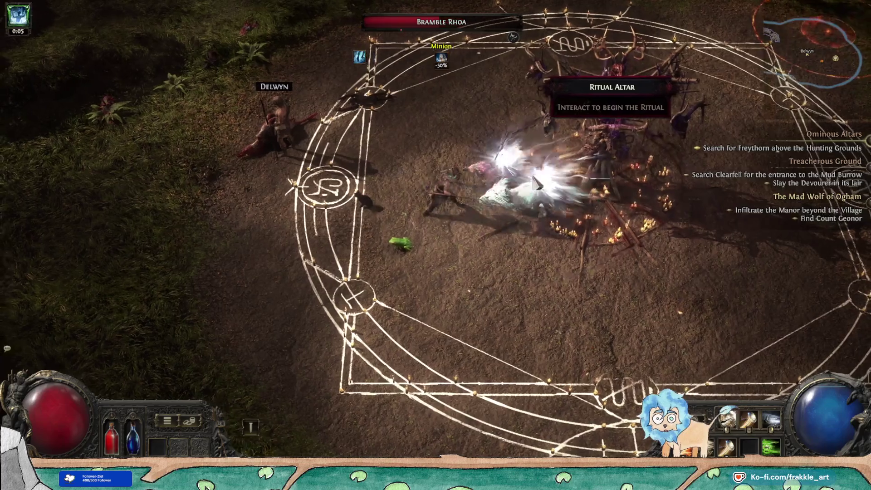
click(470, 185)
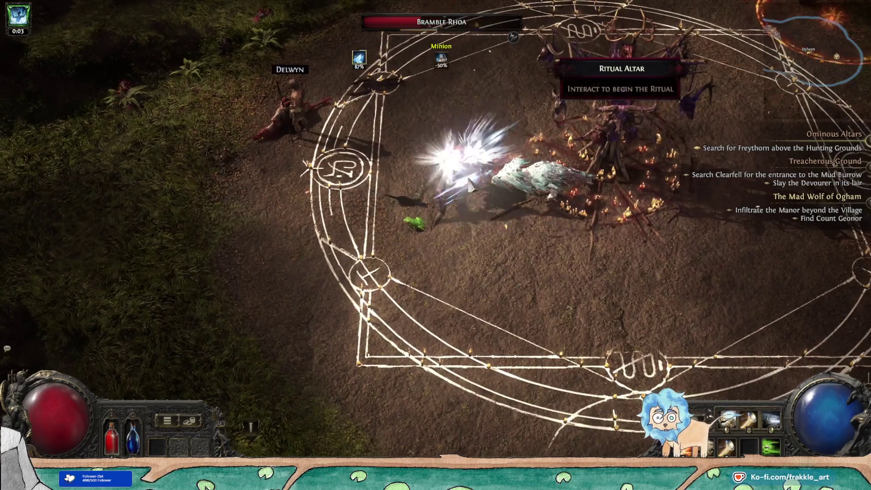
click(502, 177)
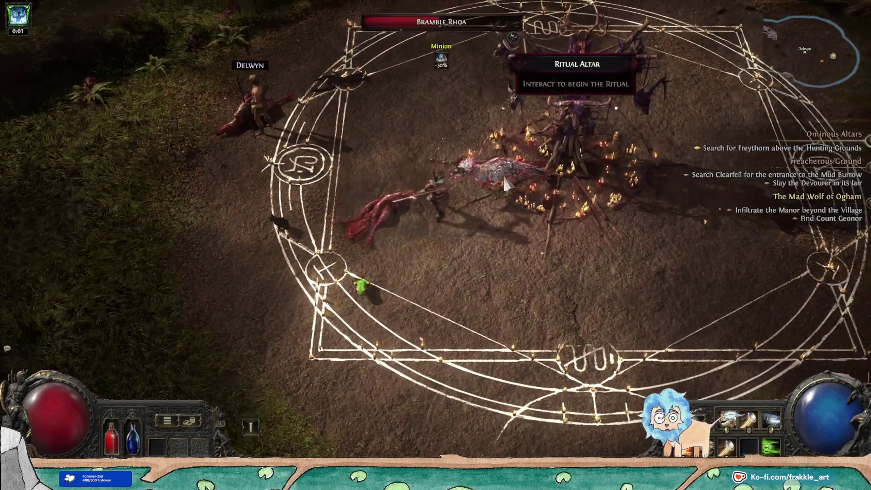
click(502, 173)
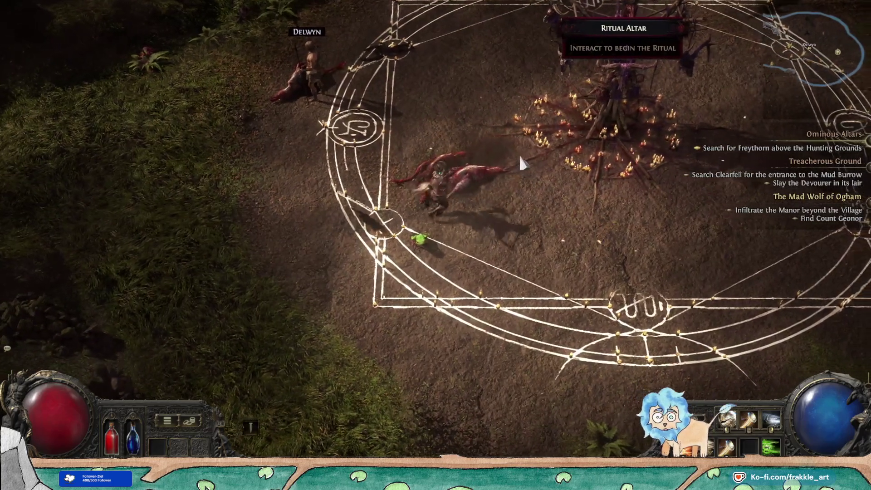
click(518, 153)
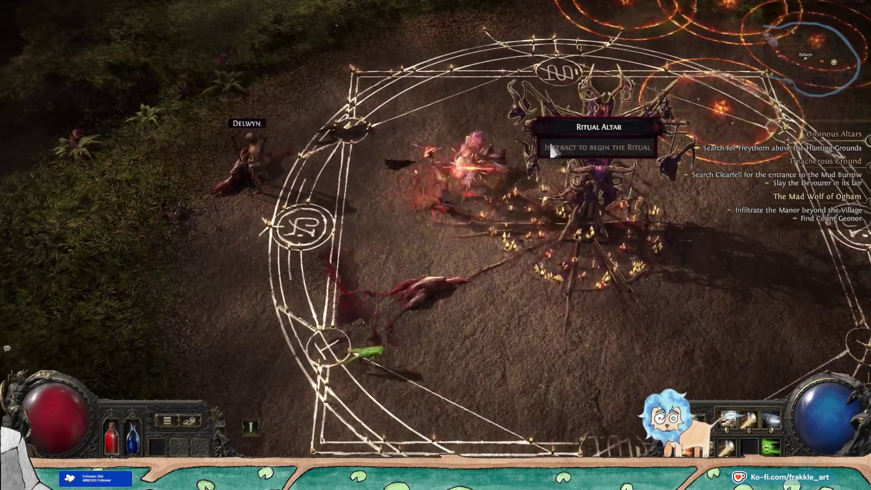
click(549, 140)
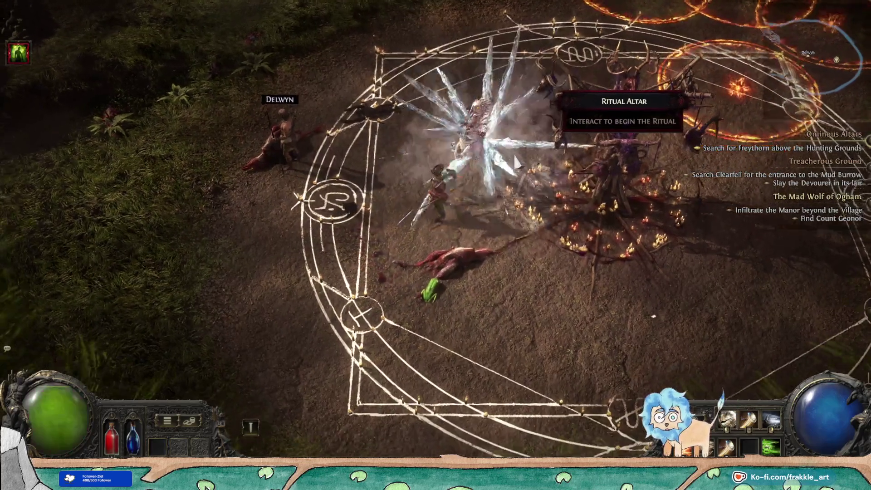
click(518, 156)
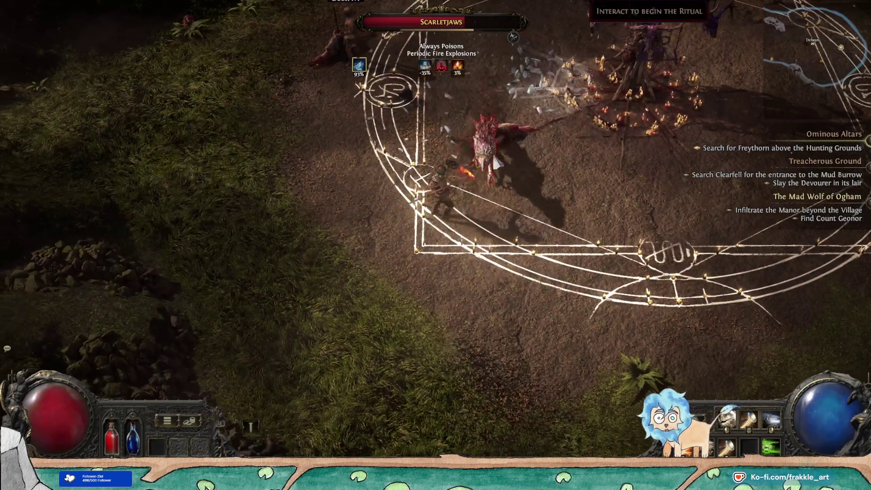
click(494, 161)
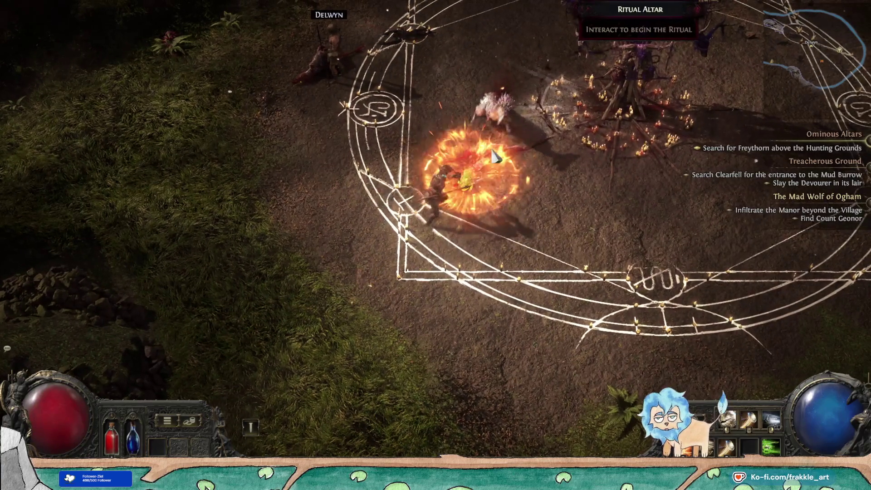
click(446, 135)
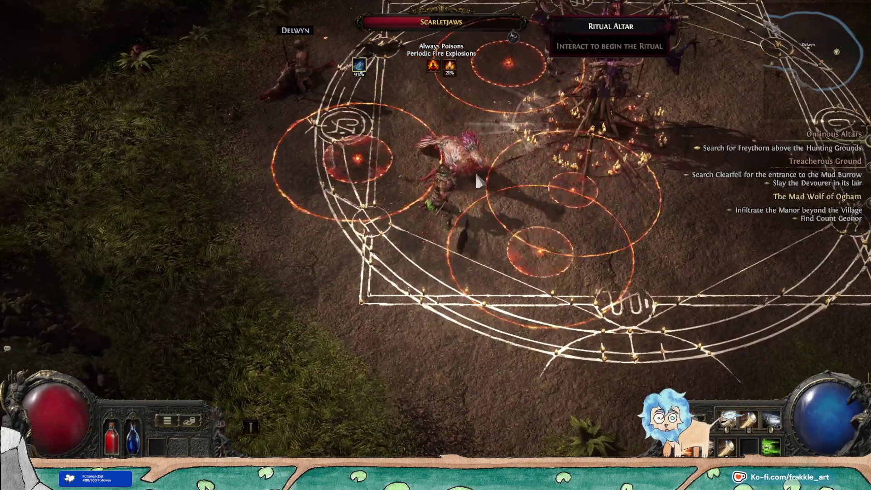
click(462, 172)
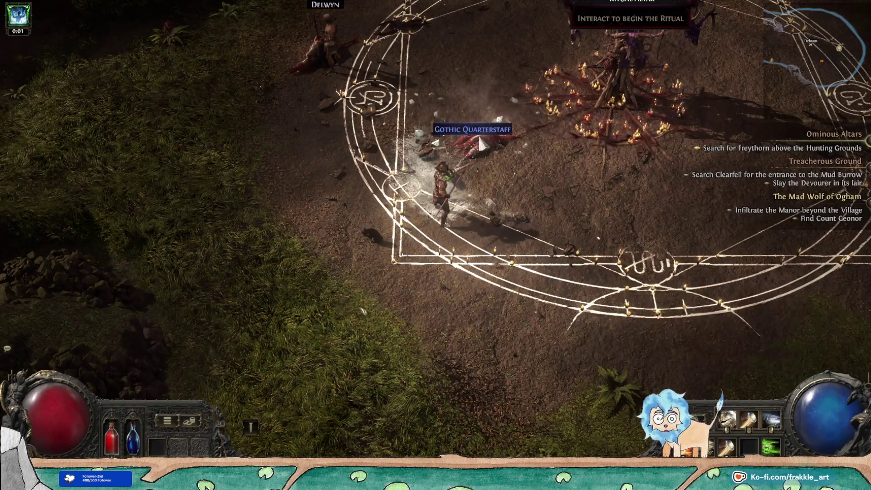
click(477, 132)
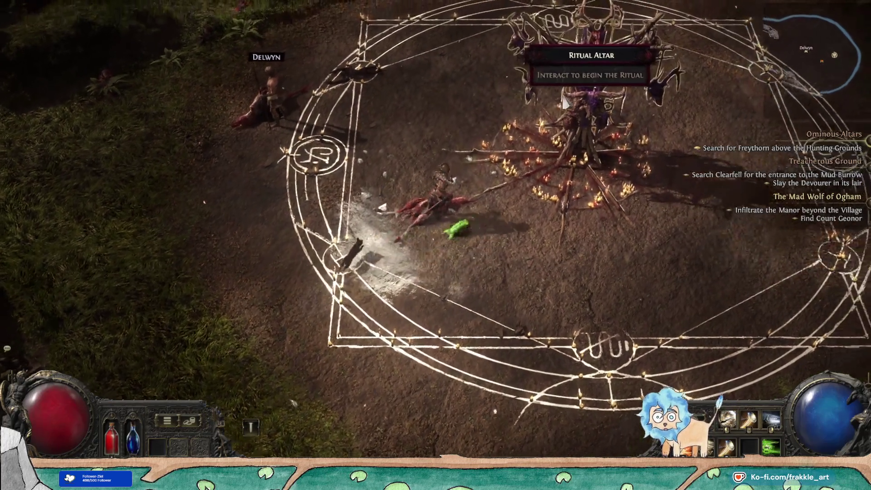
Begin the ritual and fight off the spawned Bramble Ape, Bramble Rhoa and Cultist Brute.
click(565, 103)
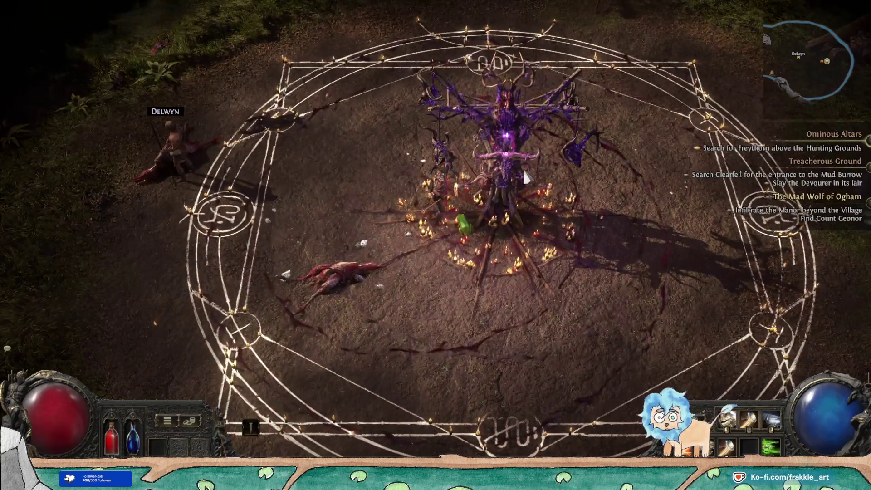
click(604, 211)
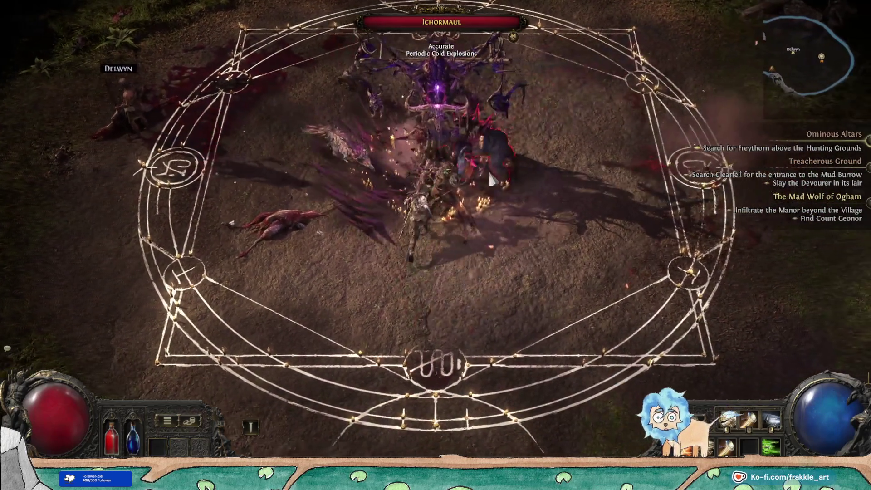
click(465, 183)
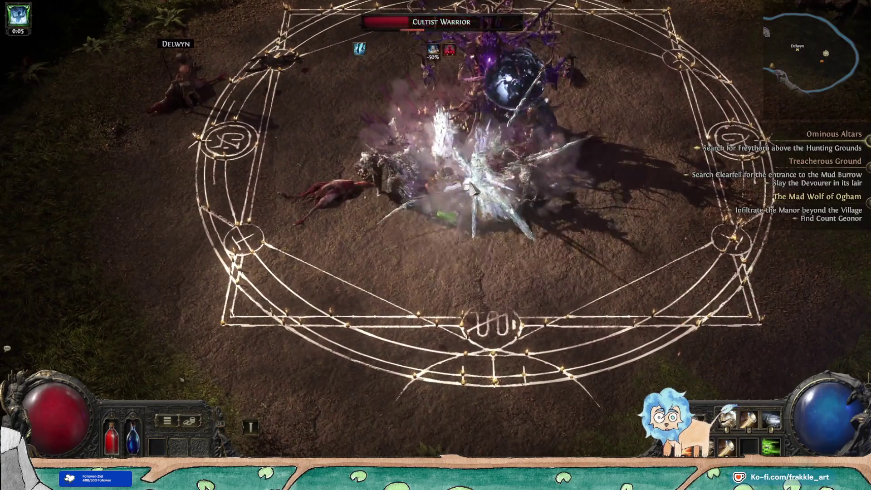
click(574, 158)
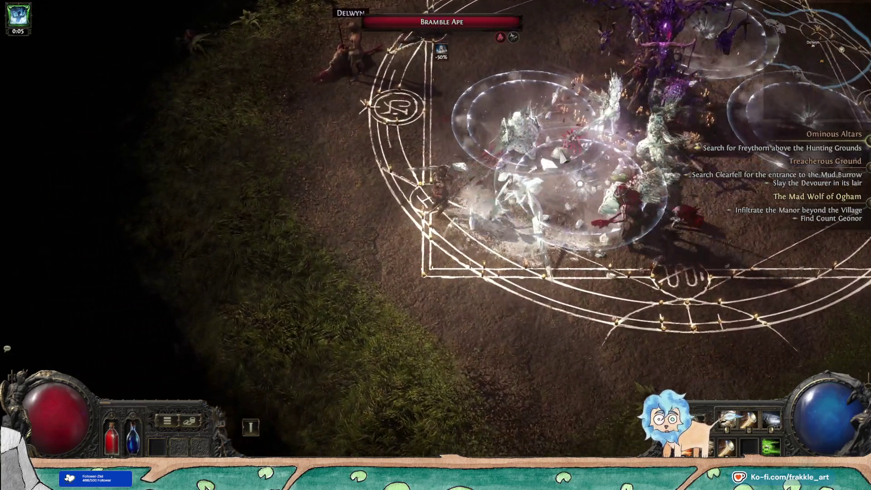
click(549, 143)
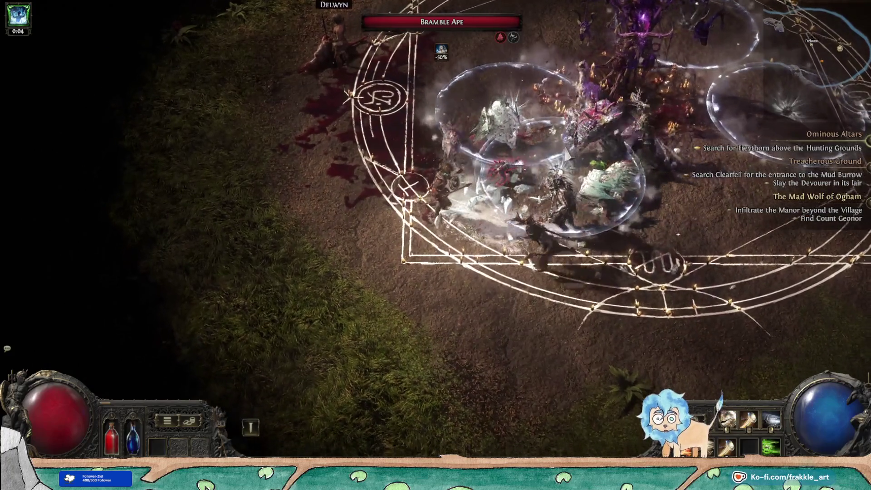
click(585, 153)
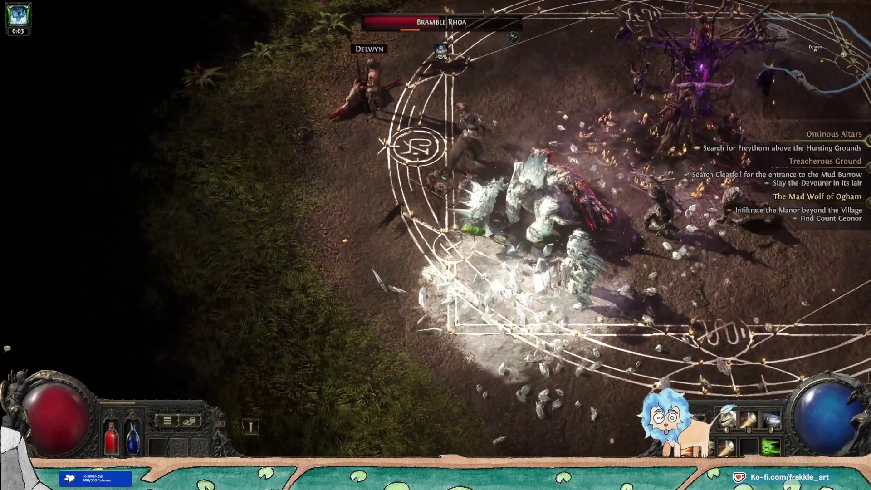
click(546, 156)
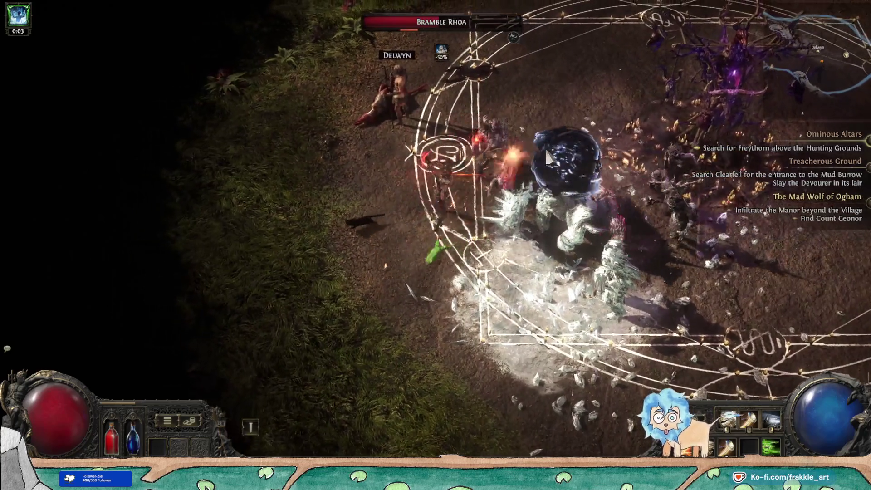
click(547, 157)
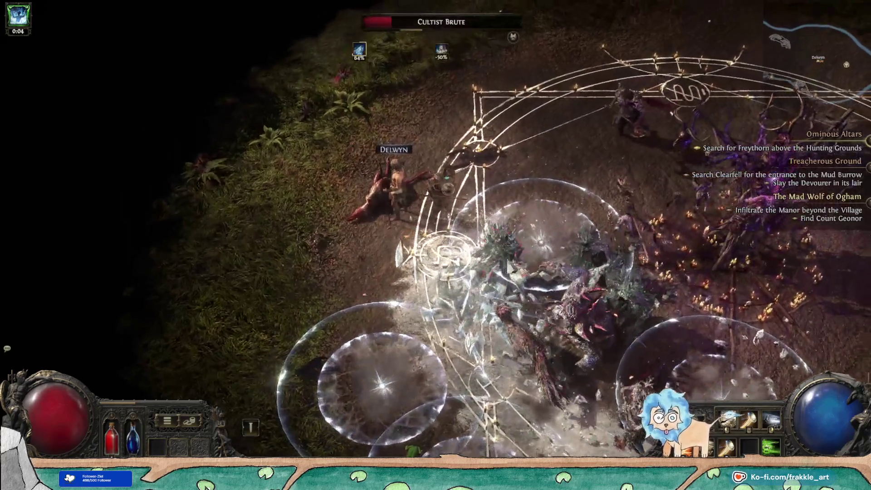
click(448, 219)
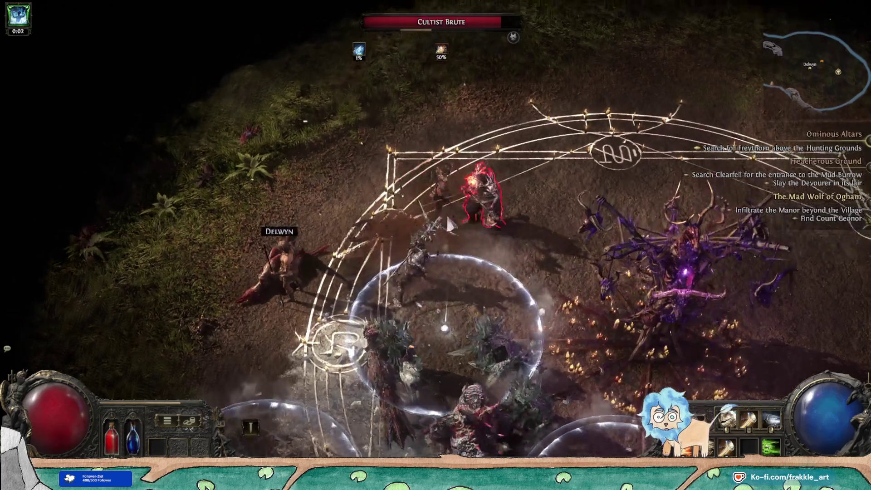
click(445, 213)
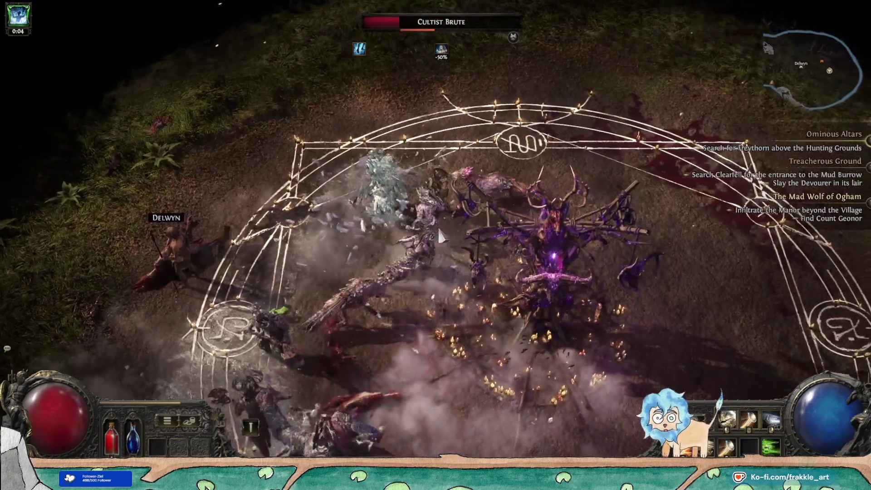
click(441, 238)
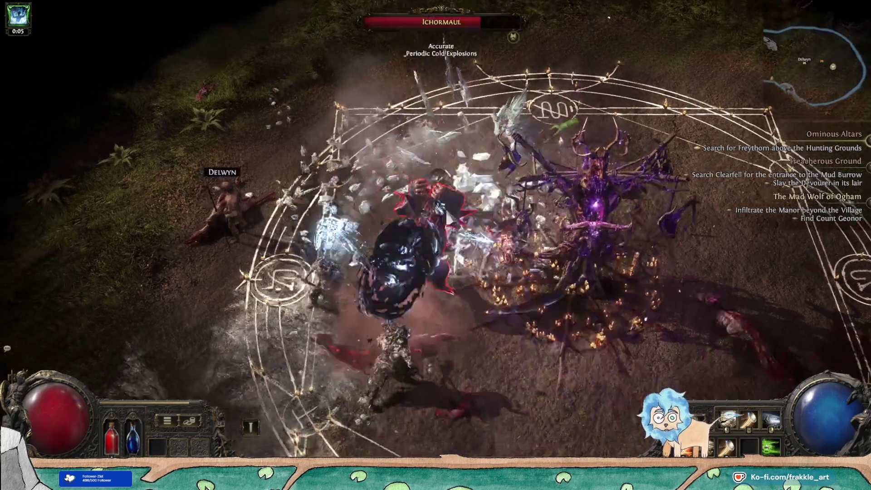
Attack the Ichormaul while finishing off the Bramble Rhoa.
click(502, 159)
click(501, 159)
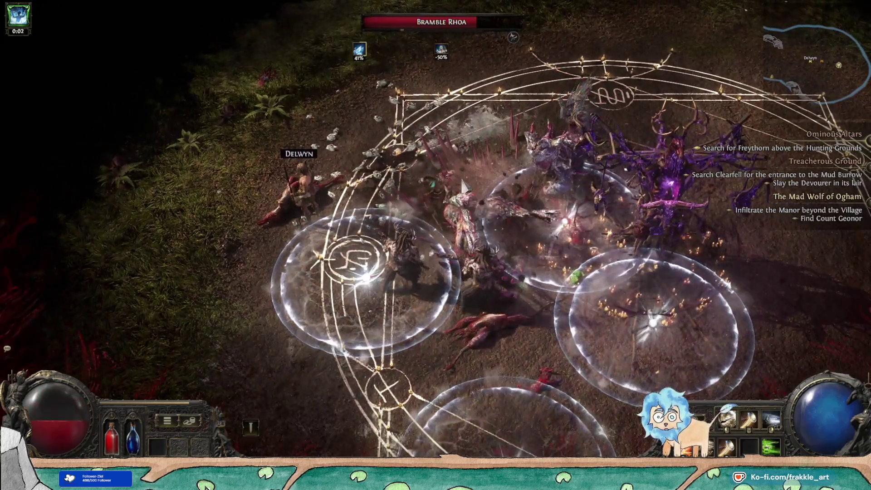
click(462, 185)
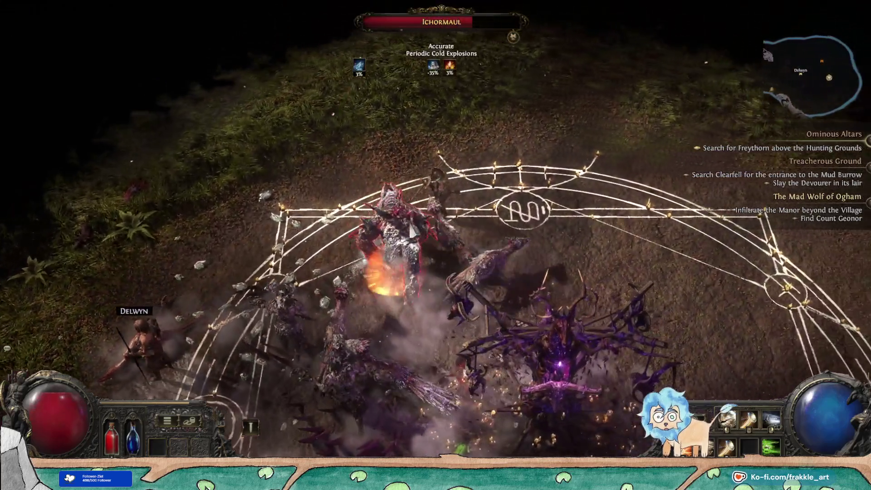
click(411, 229)
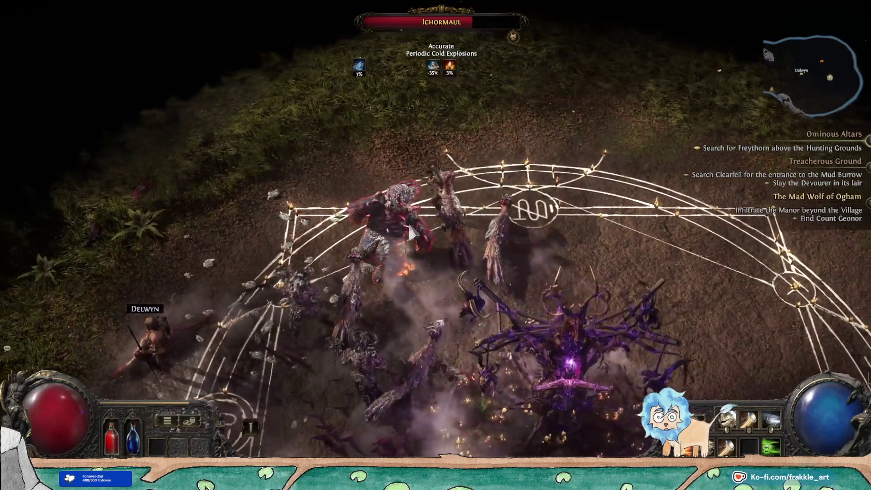
click(477, 234)
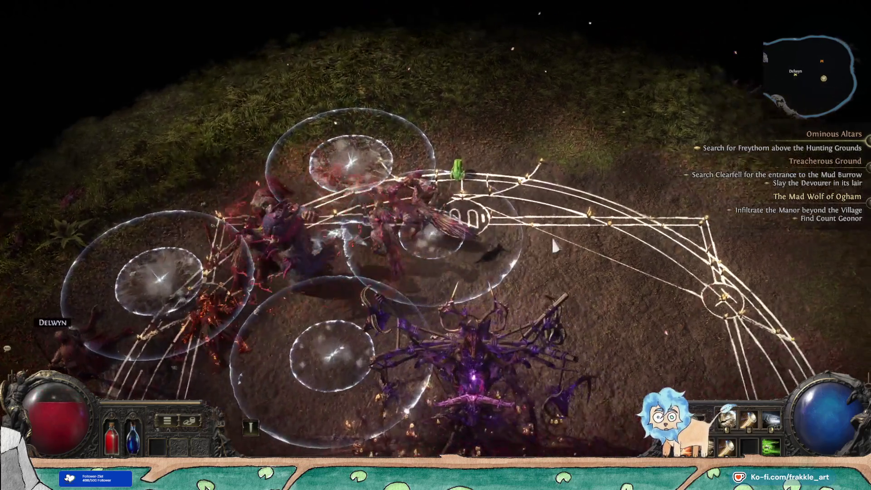
click(553, 239)
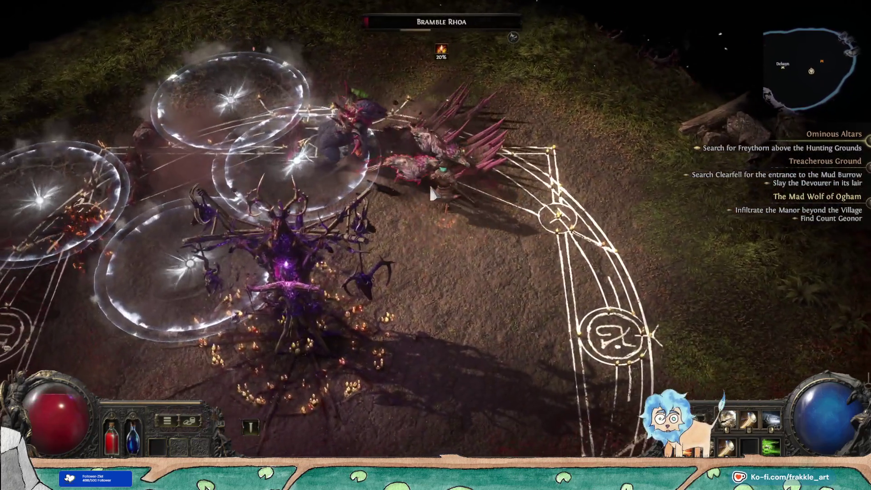
click(430, 190)
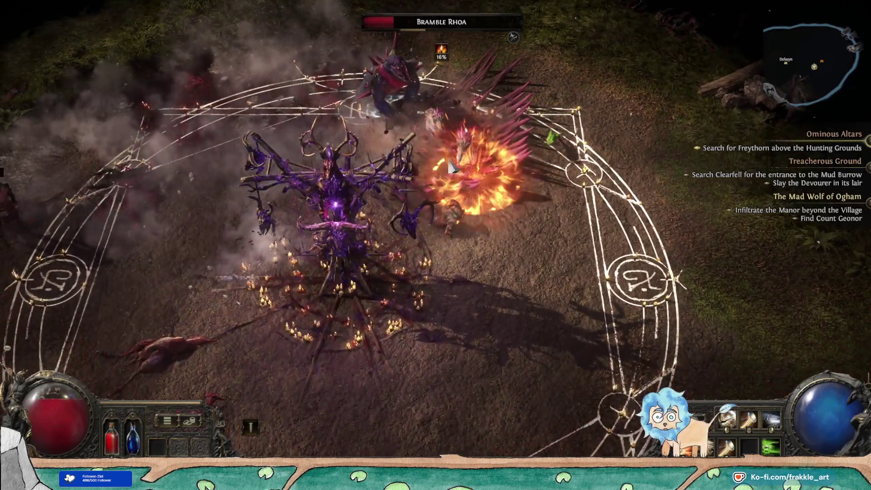
click(451, 168)
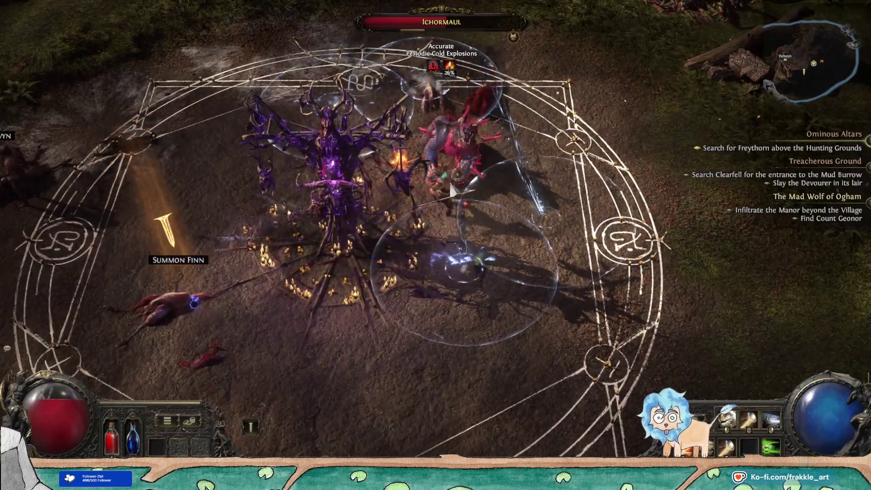
Defeat the Ichormaul with fire and cold spells, shattering it at the end.
click(463, 176)
click(463, 177)
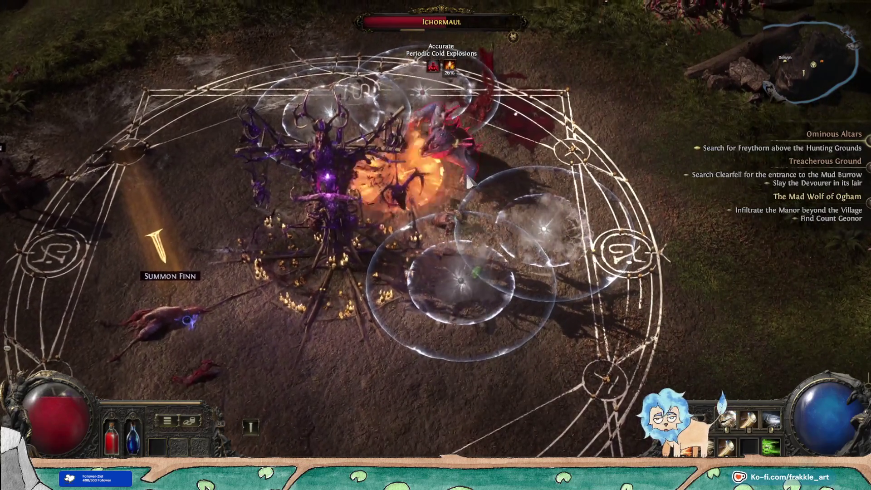
click(461, 185)
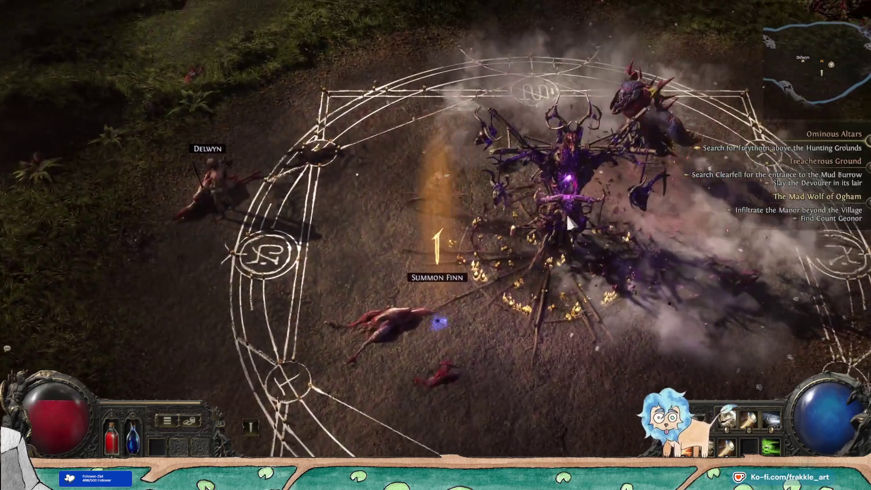
click(494, 185)
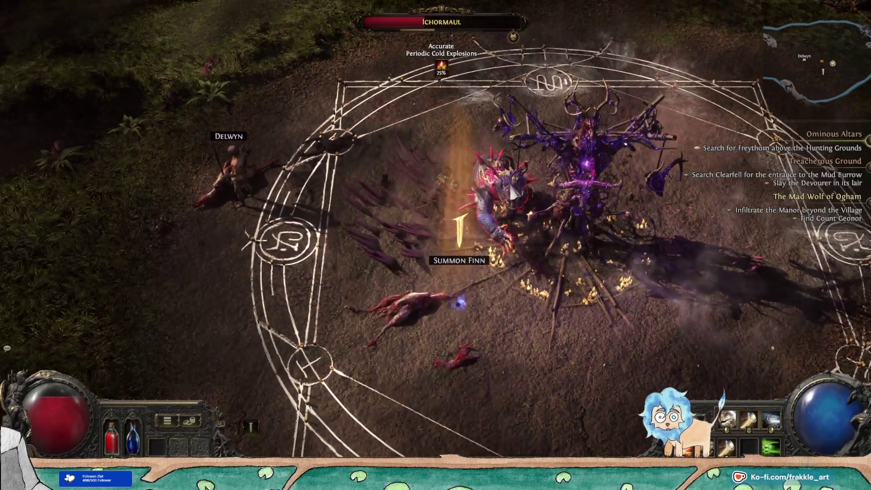
click(511, 191)
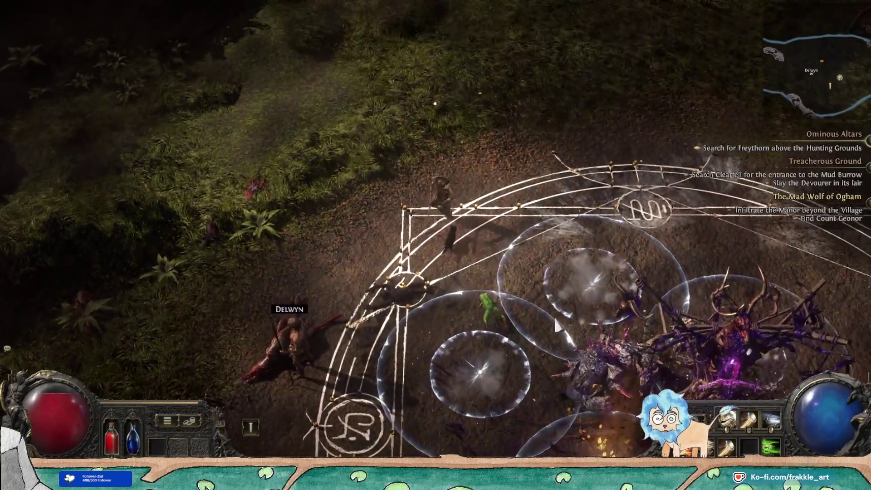
click(557, 325)
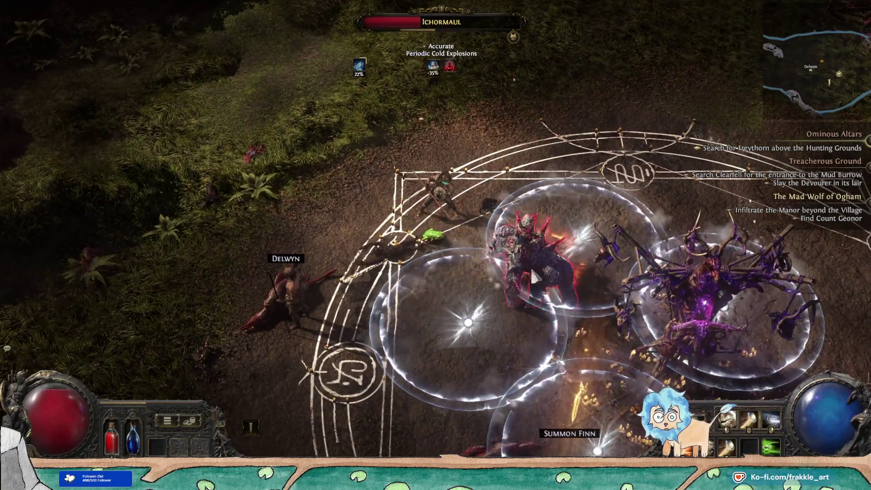
click(534, 276)
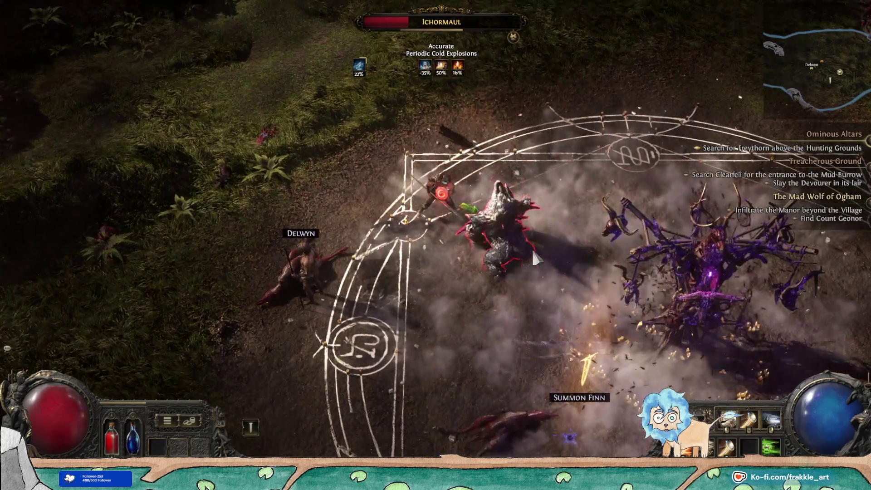
click(532, 252)
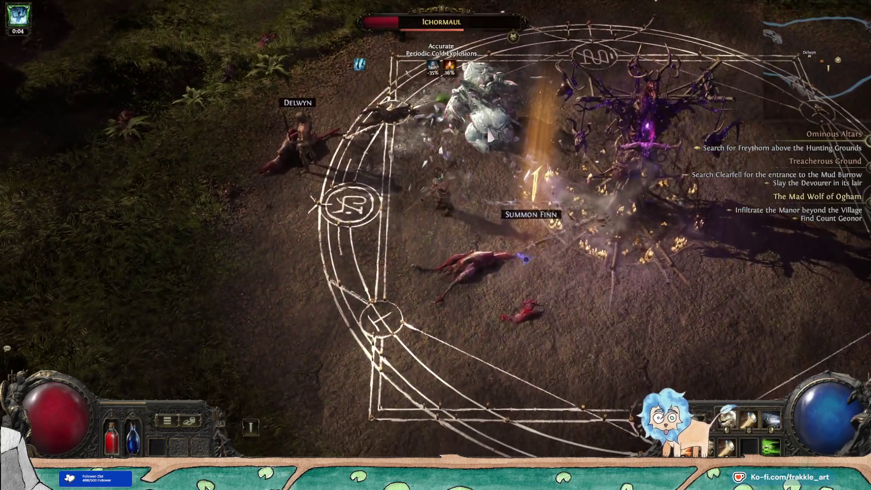
Clear the last enemies near the altar, collect the gold, and summon Finn at the shrine.
click(489, 132)
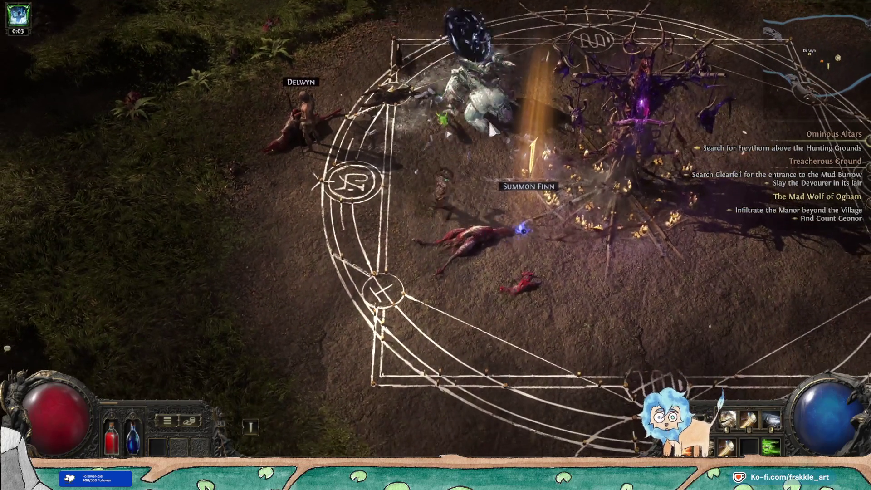
click(486, 121)
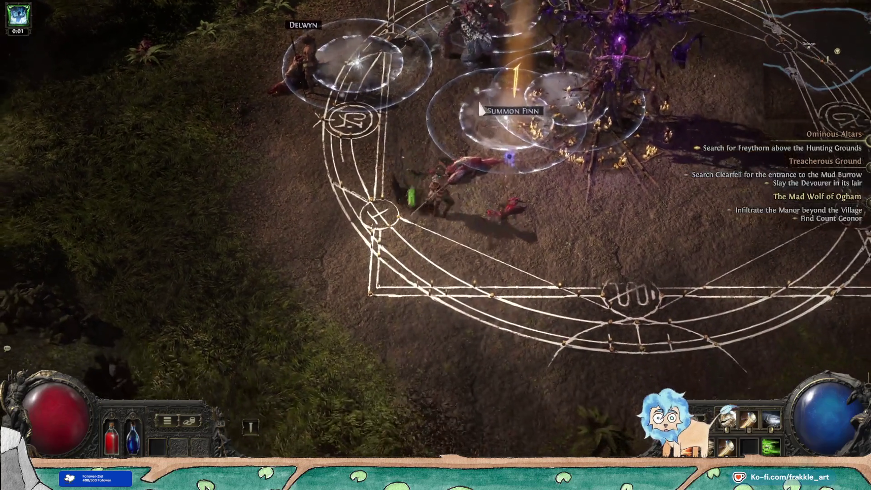
click(472, 85)
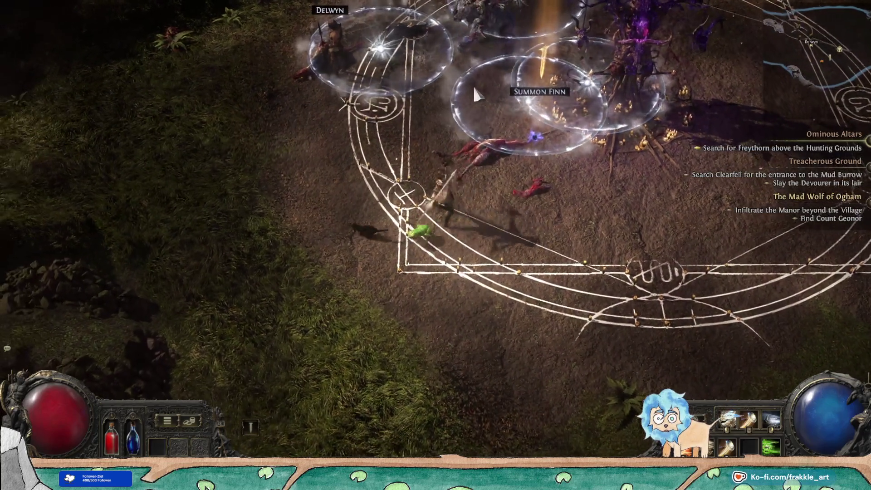
click(472, 177)
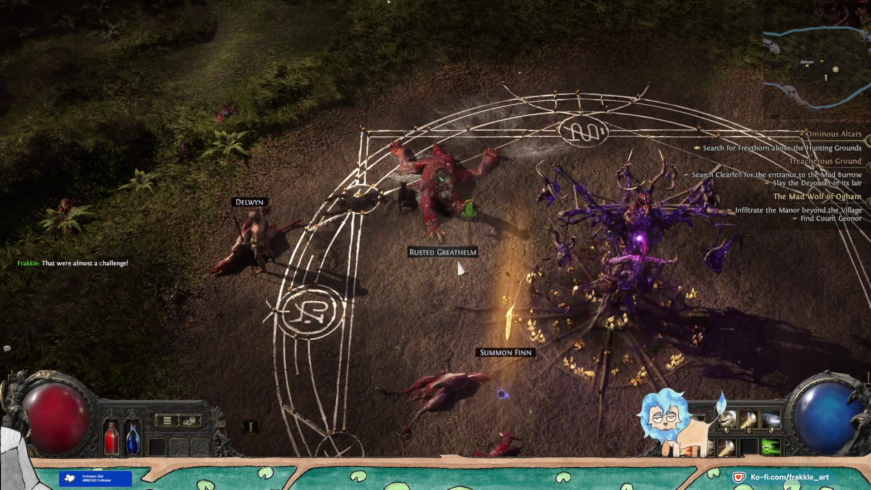
click(505, 353)
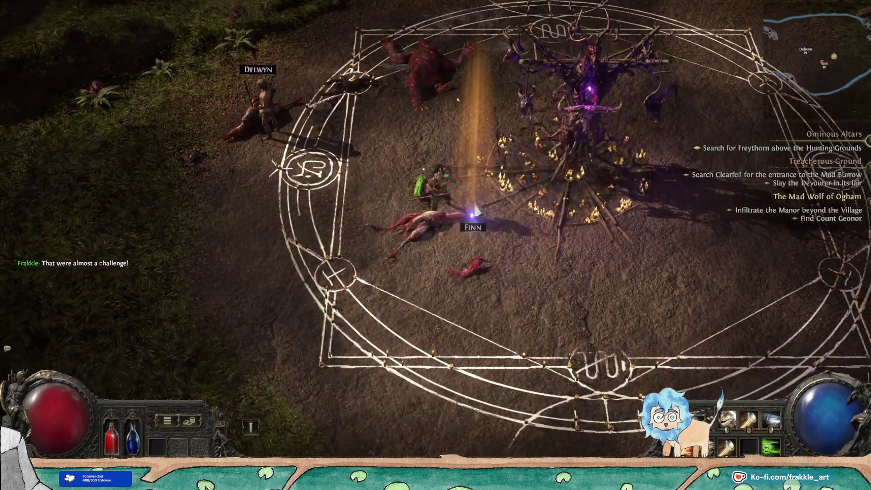
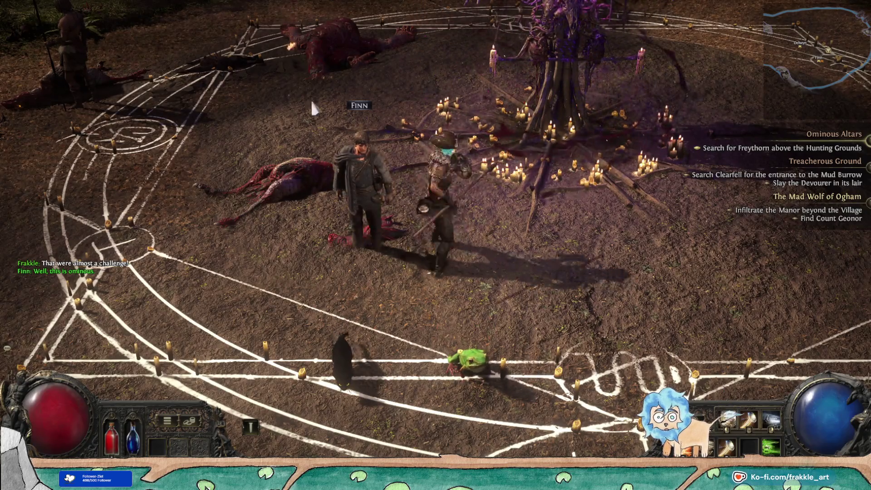
Ask Finn about the Ominous Altars and listen to his replies until he leaves.
click(369, 236)
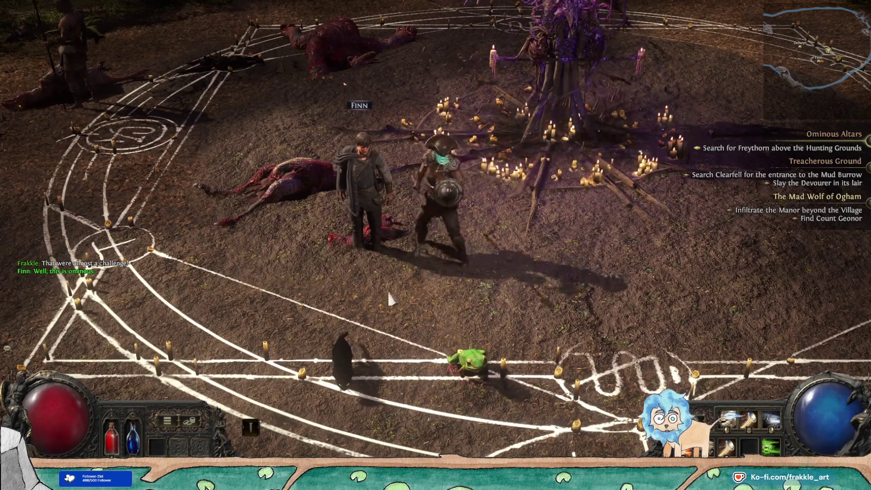
click(443, 205)
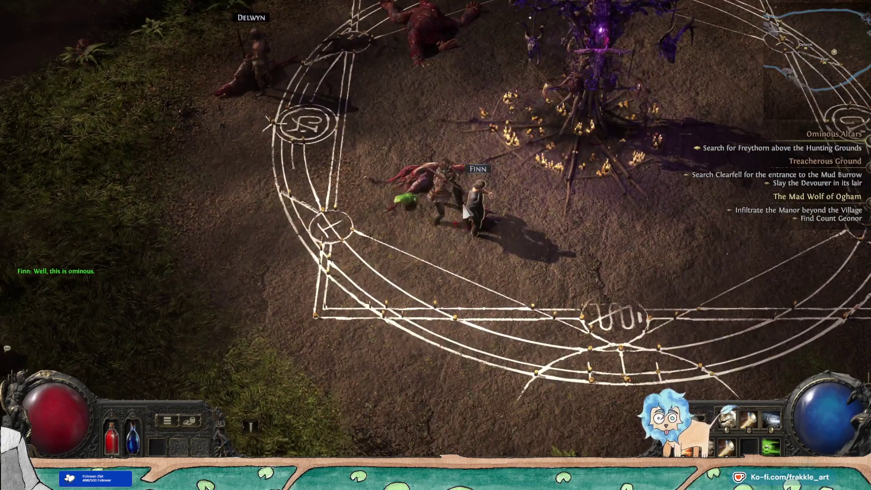
click(472, 209)
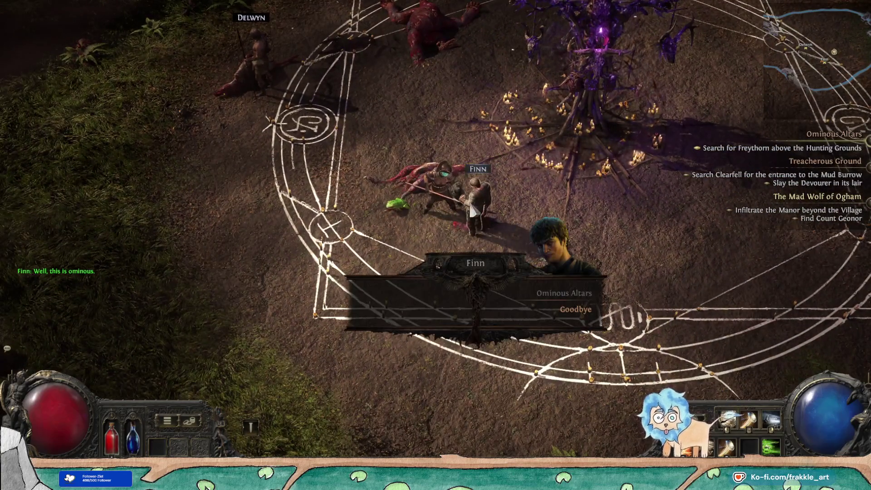
click(566, 293)
click(482, 335)
click(480, 337)
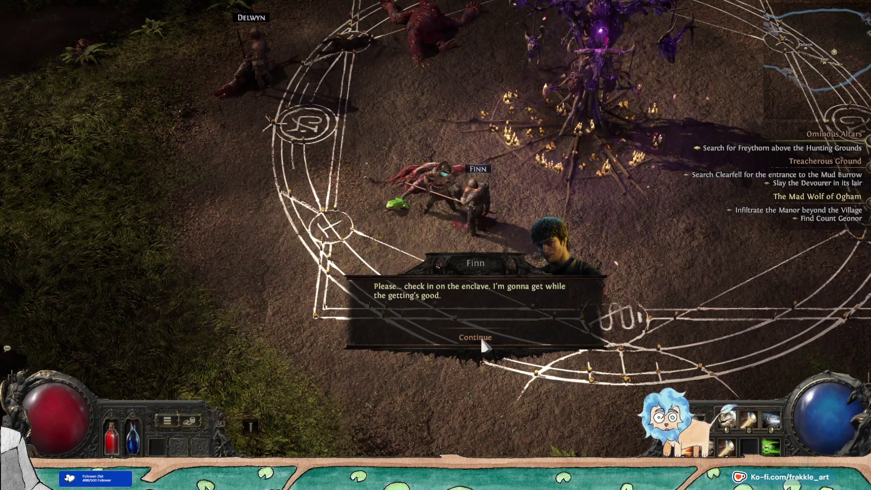
click(480, 336)
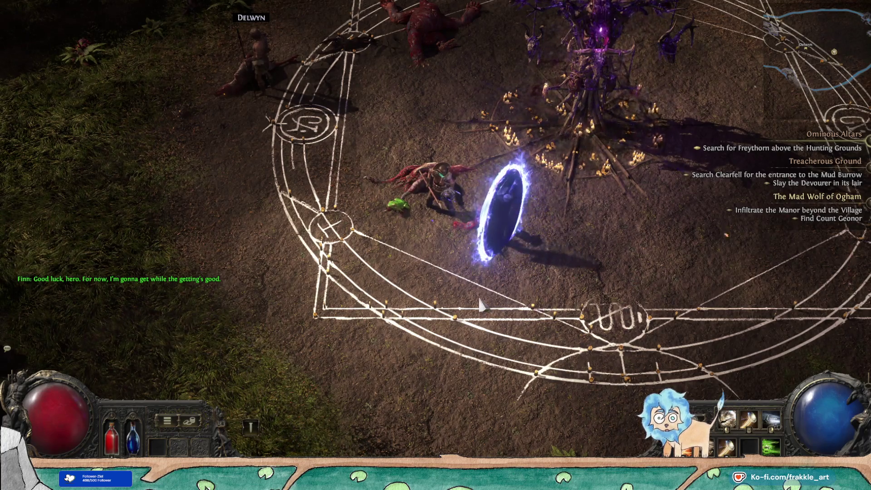
click(657, 160)
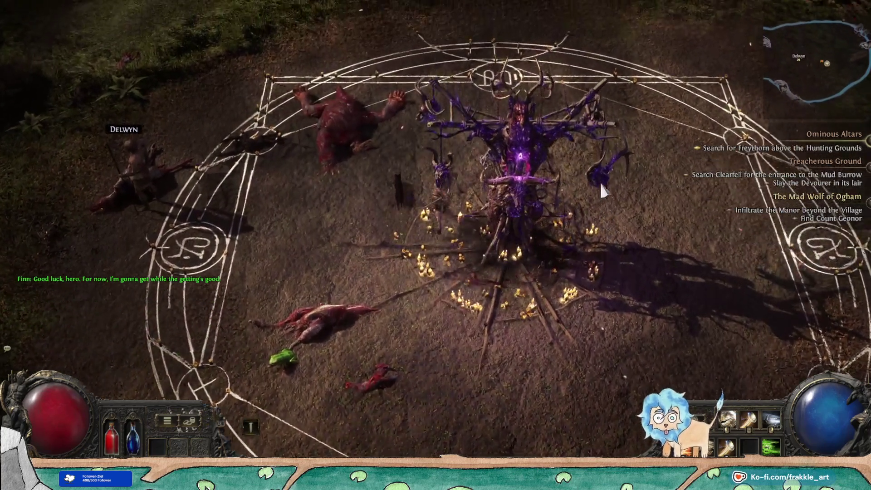
Attack the Bramble Hulk and Bramble Apes near the altar with ice bursts and strikes.
key(w)
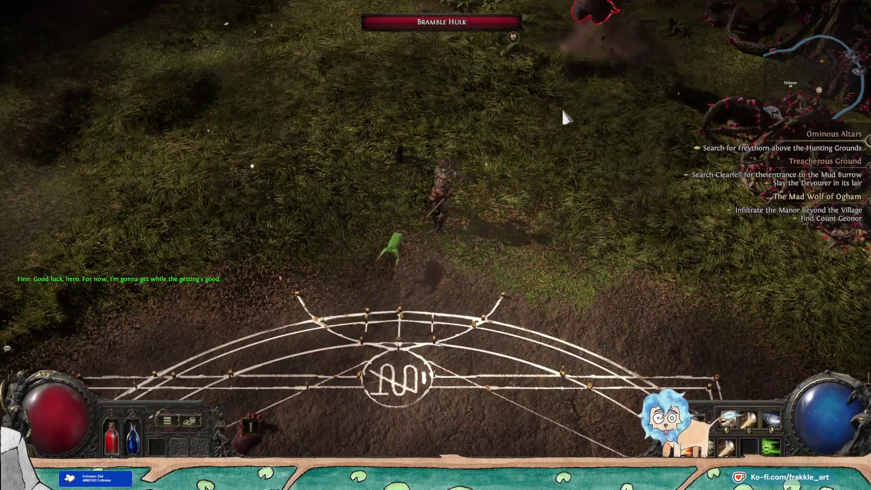
right_click(550, 133)
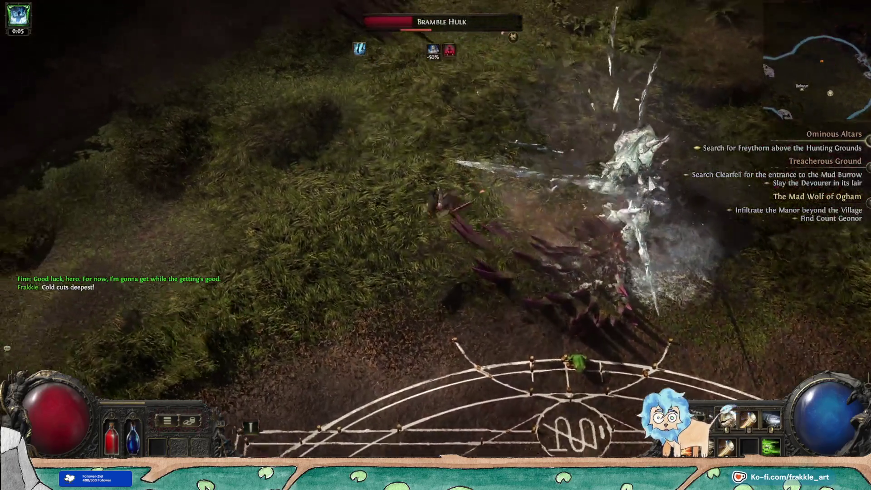
key(s)
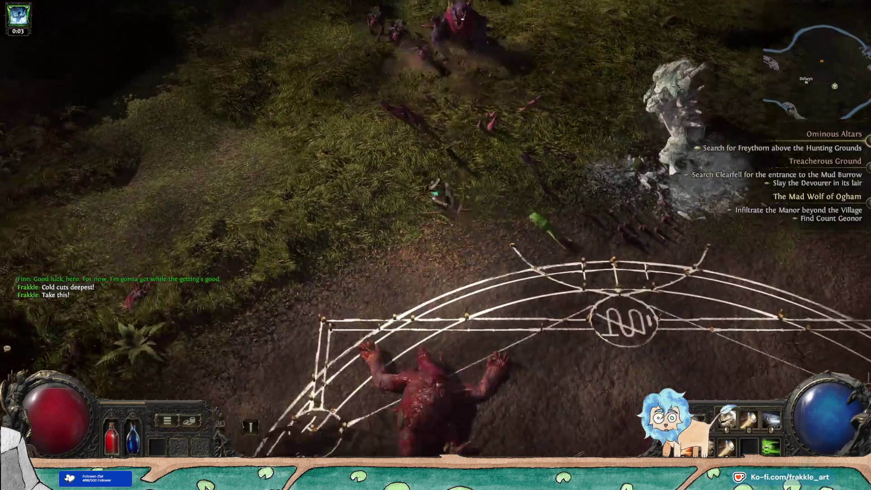
key(a)
click(467, 136)
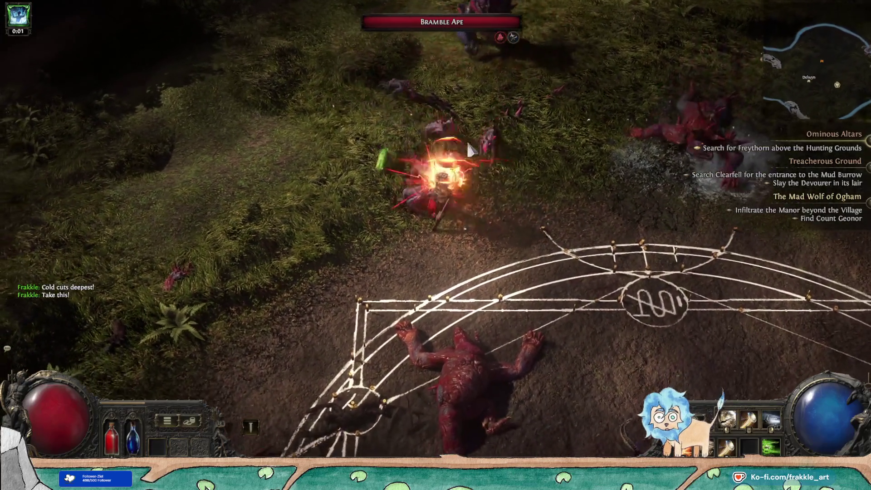
right_click(487, 146)
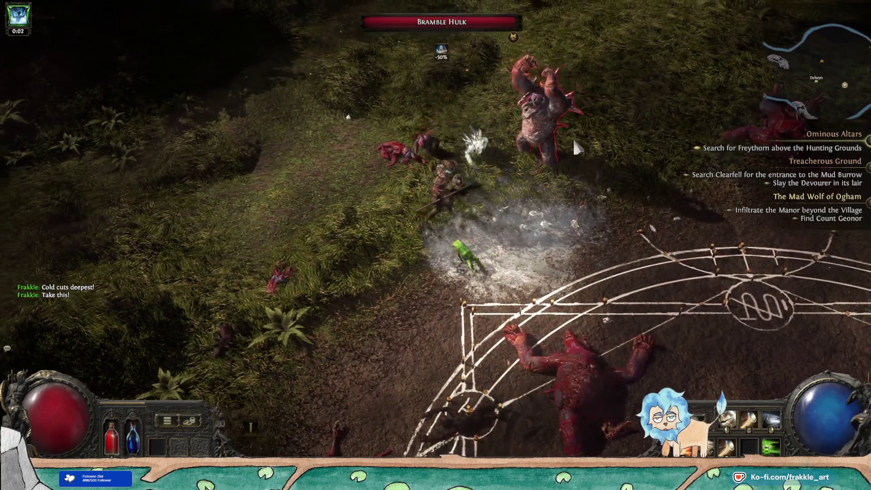
click(586, 153)
click(590, 148)
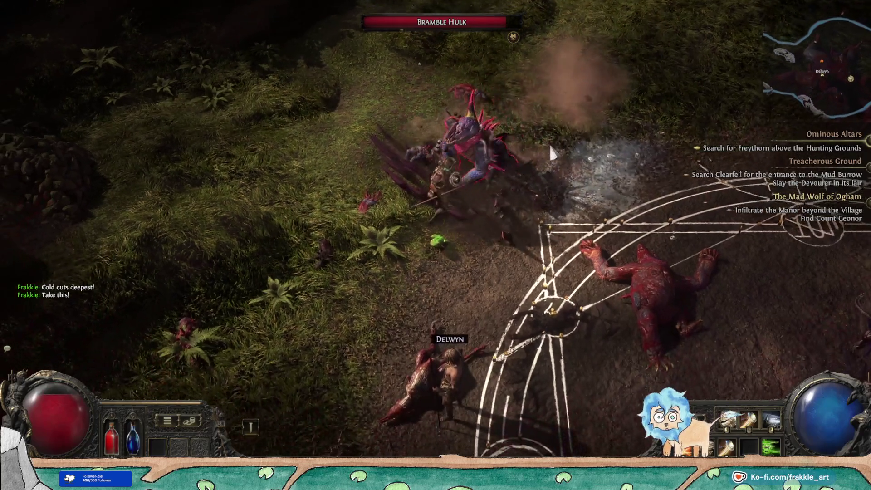
right_click(549, 145)
click(551, 145)
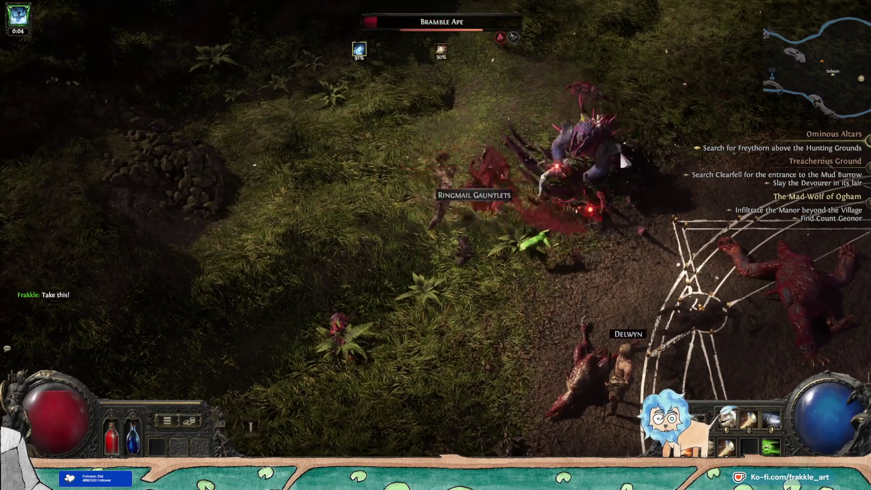
Finish off the remaining Bramble Apes and the burning Bramble Hulk.
click(634, 171)
right_click(469, 181)
click(388, 137)
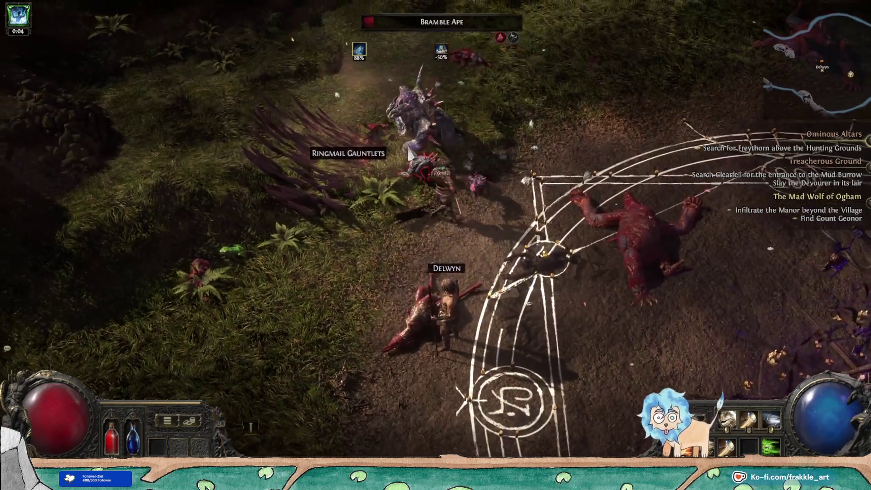
click(458, 173)
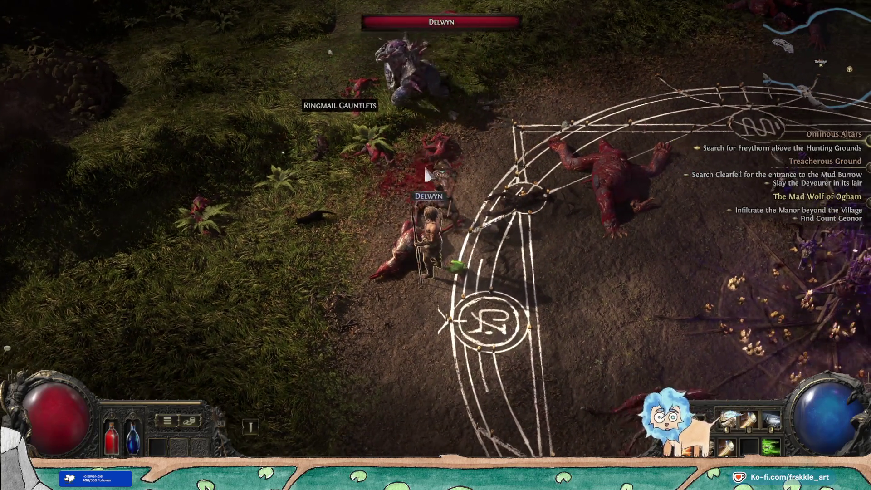
click(417, 167)
click(416, 163)
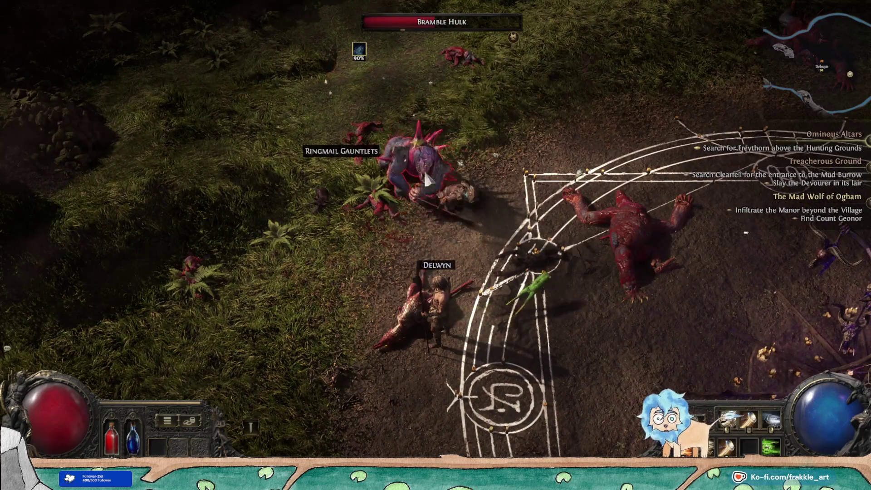
click(423, 169)
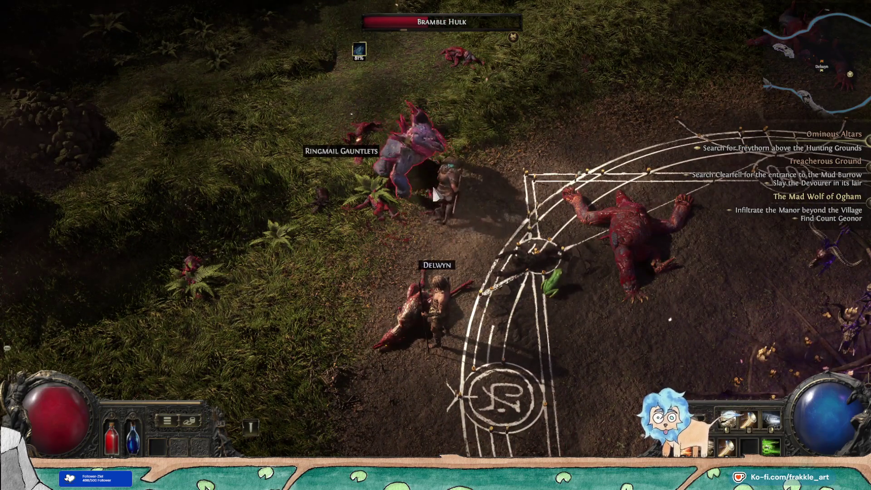
key(e)
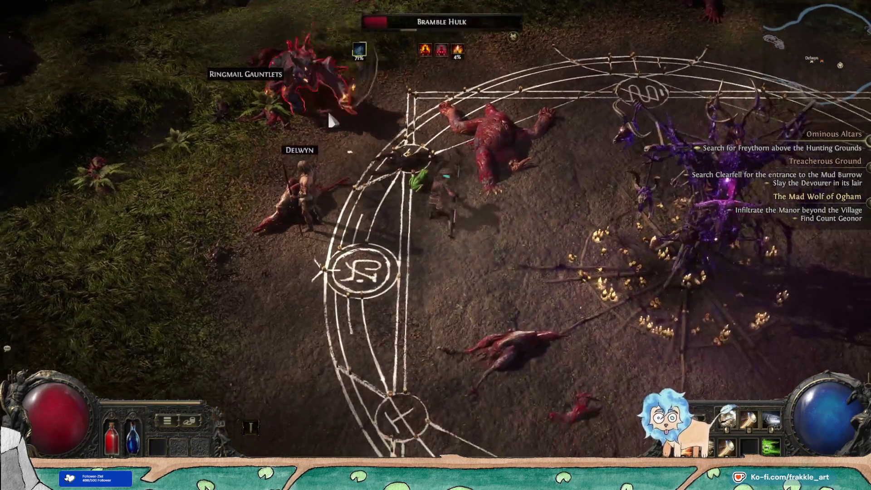
click(310, 102)
click(416, 146)
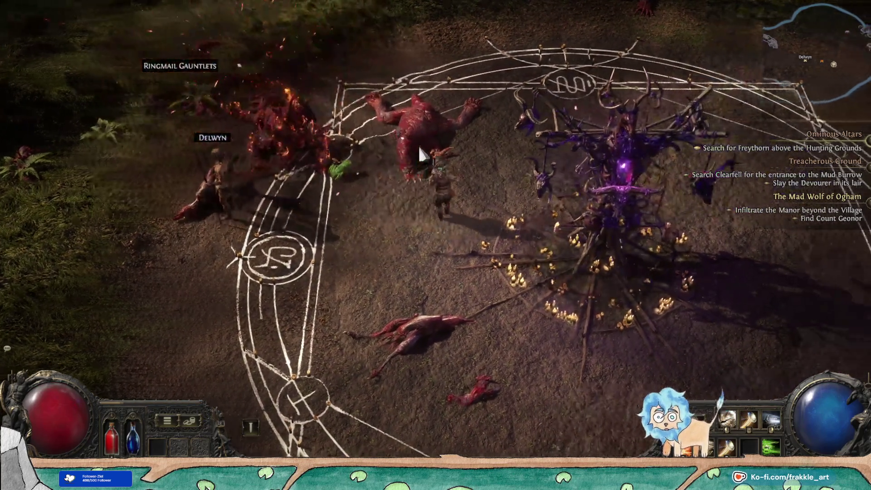
Slay the Scarletwail and pick up its Rattling Sceptre and gold.
drag(416, 150, 626, 129)
click(444, 320)
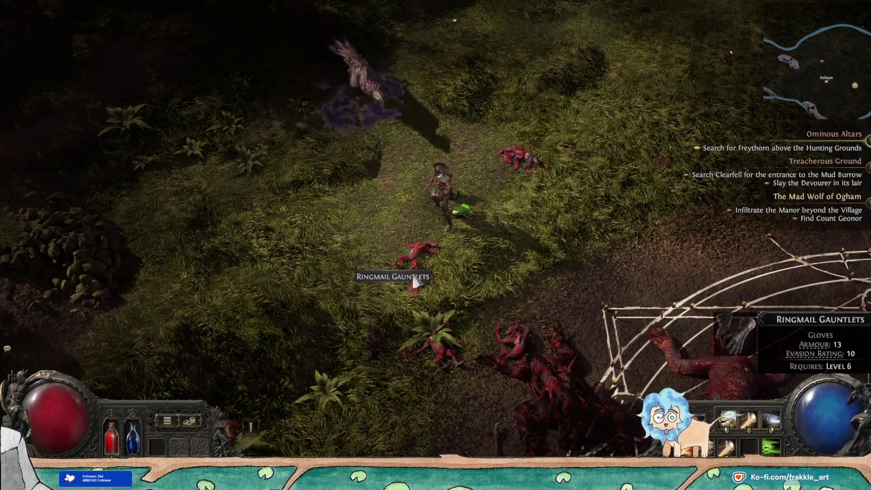
click(478, 178)
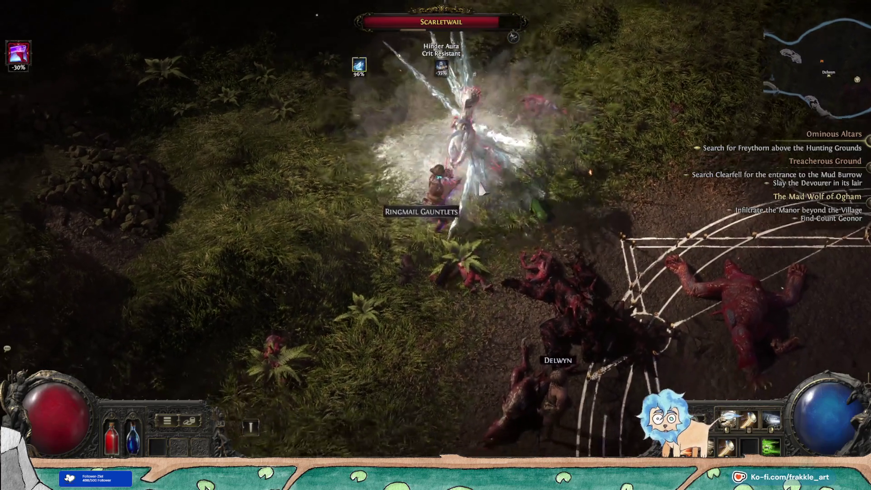
click(494, 135)
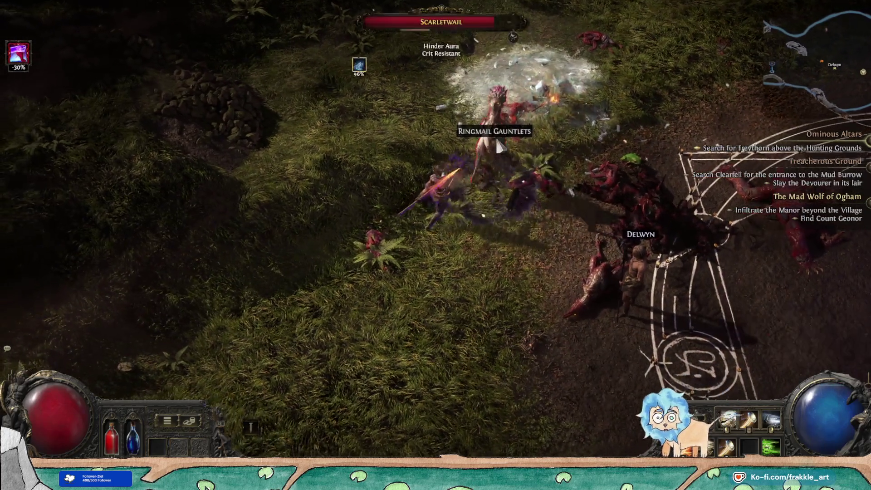
click(503, 132)
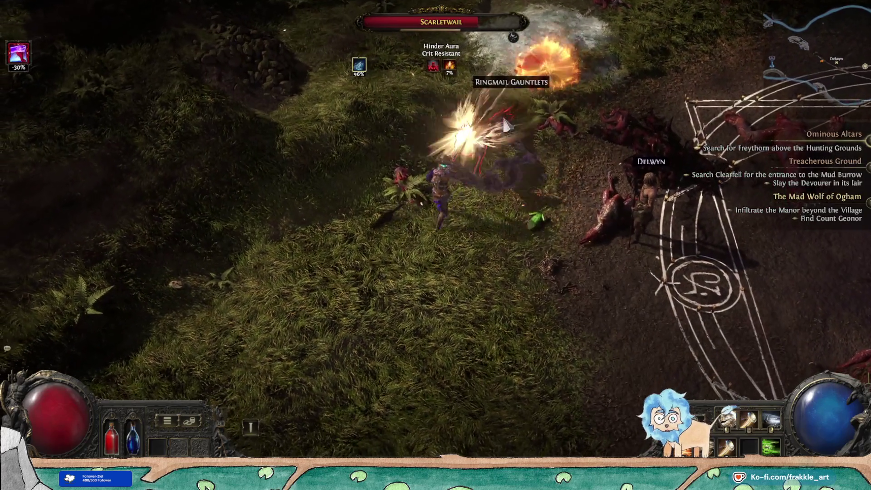
click(492, 145)
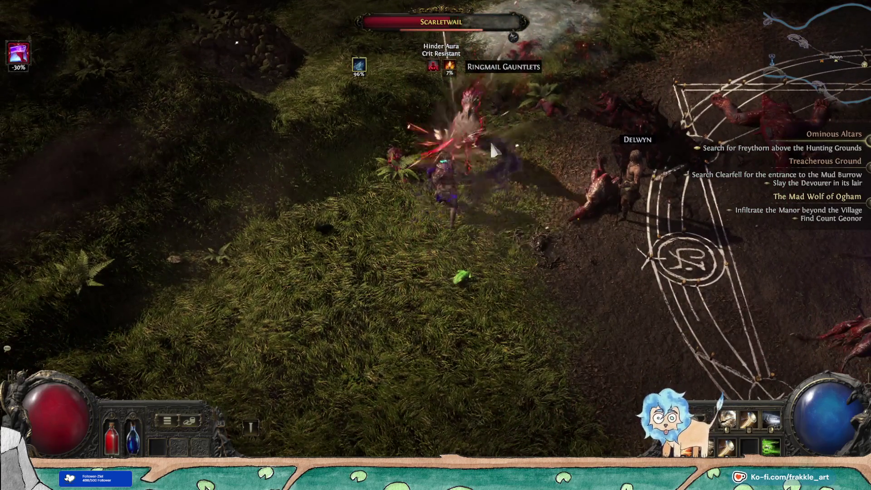
click(499, 141)
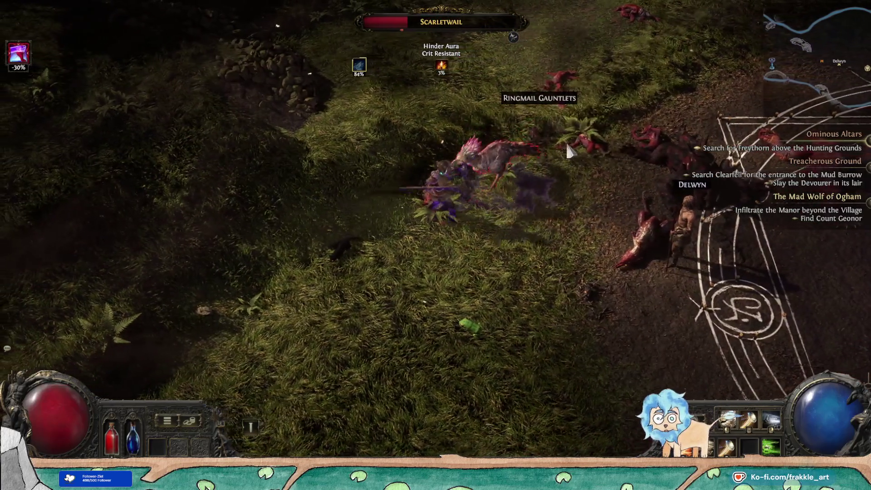
click(562, 140)
click(594, 159)
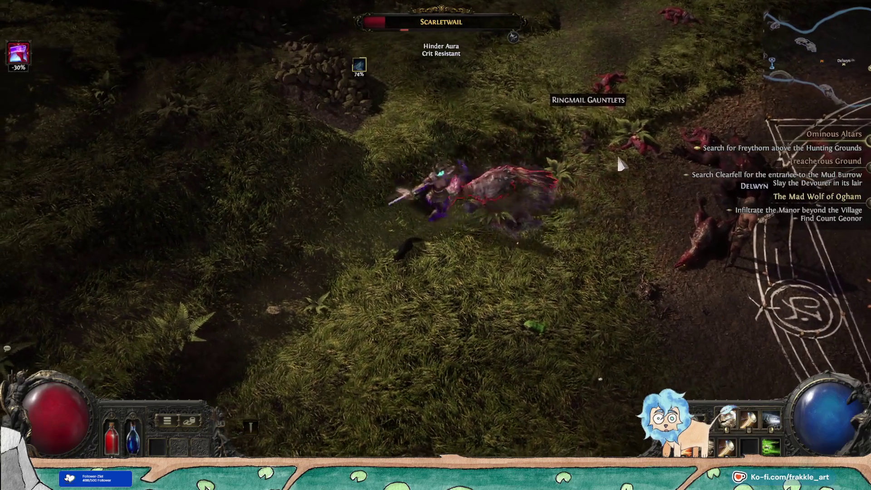
click(621, 159)
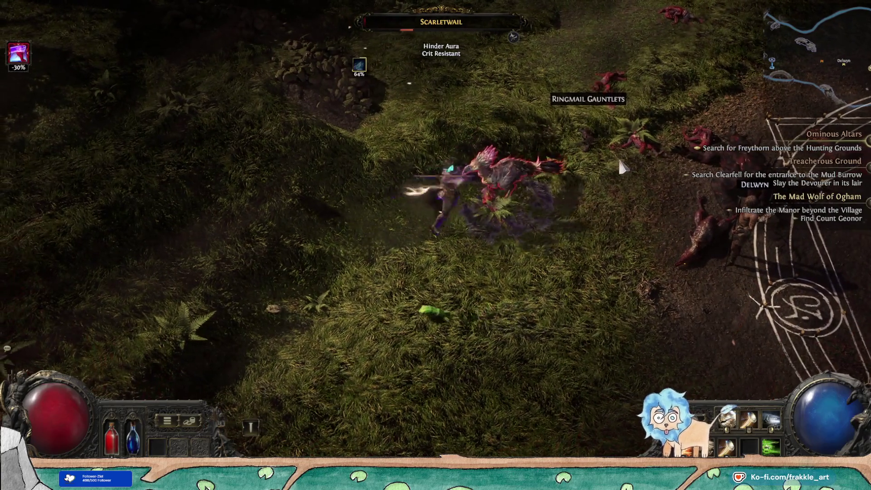
click(456, 190)
Pan the Act 1 world map to the Freythorn node, read its card, then close the map.
key(m)
key(u)
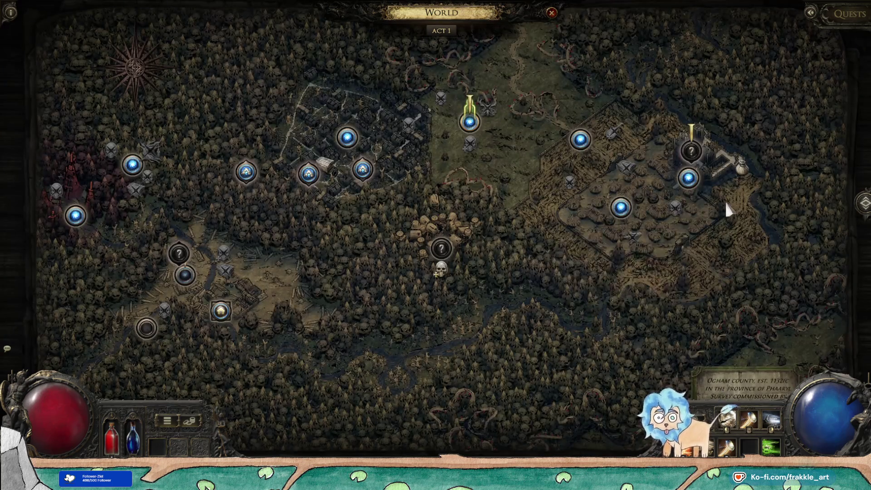
drag(638, 238, 577, 274)
mouse_move(630, 195)
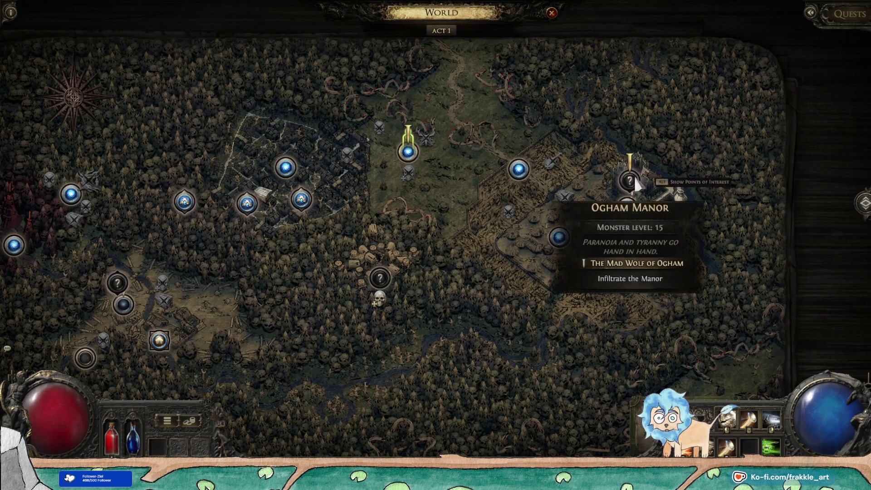
drag(521, 323, 554, 263)
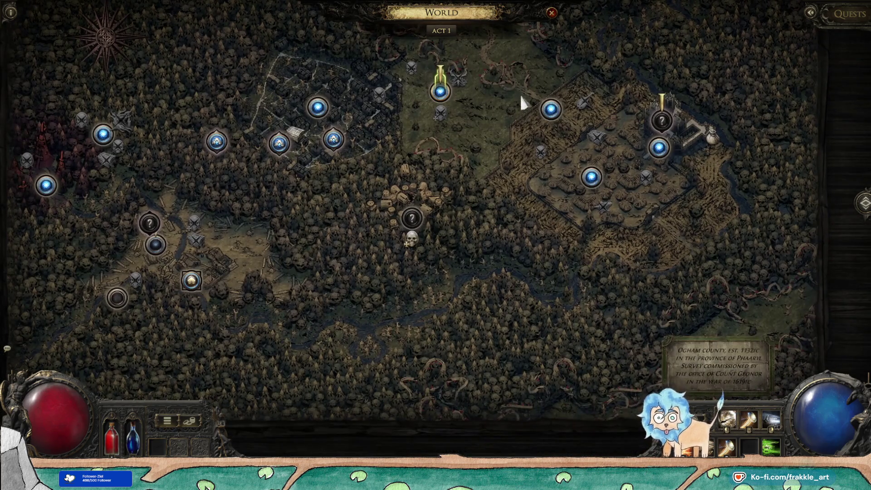
mouse_move(413, 233)
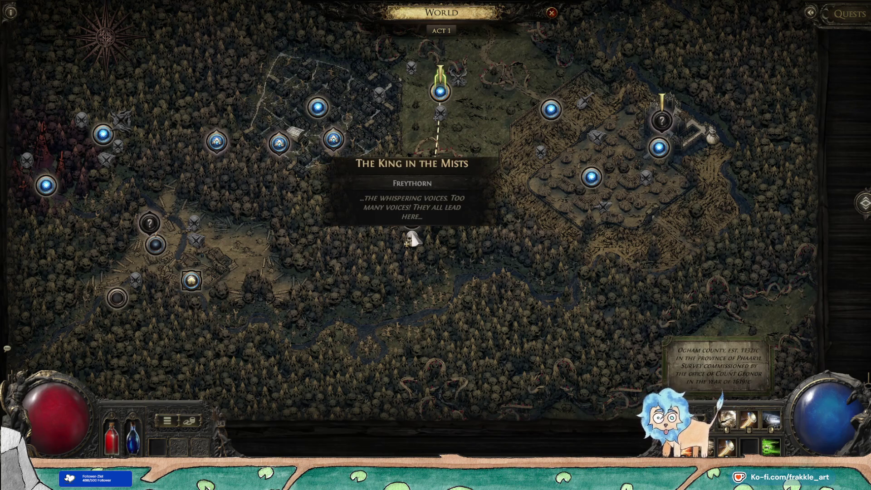
key(Escape)
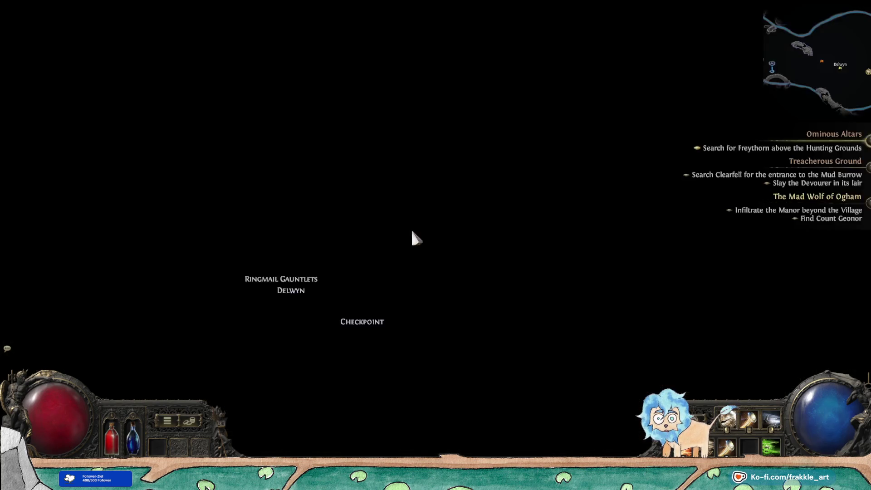
Grab the Orb of Augmentation, open the altar's Vaal Chest and take its Wicker Tiara.
mouse_move(526, 218)
mouse_down()
mouse_move(531, 186)
mouse_move(451, 240)
mouse_move(561, 279)
mouse_move(542, 306)
mouse_move(403, 274)
mouse_move(472, 278)
mouse_move(254, 193)
mouse_move(399, 301)
mouse_move(352, 295)
mouse_move(263, 191)
mouse_move(250, 136)
mouse_move(253, 159)
mouse_move(348, 222)
mouse_move(386, 217)
mouse_move(380, 201)
mouse_move(422, 236)
mouse_move(448, 238)
mouse_move(457, 285)
mouse_move(252, 170)
mouse_move(233, 175)
mouse_move(272, 218)
mouse_move(386, 293)
mouse_move(515, 219)
mouse_move(470, 228)
mouse_move(426, 218)
mouse_move(457, 176)
mouse_move(451, 225)
mouse_move(445, 214)
mouse_move(353, 264)
mouse_move(442, 238)
mouse_move(414, 140)
mouse_move(345, 222)
mouse_move(306, 234)
mouse_move(312, 279)
mouse_move(358, 326)
mouse_move(587, 201)
mouse_move(592, 128)
mouse_move(496, 68)
mouse_move(445, 83)
mouse_move(497, 111)
mouse_move(445, 91)
mouse_move(457, 89)
mouse_move(511, 128)
mouse_move(432, 140)
mouse_move(416, 155)
mouse_move(457, 277)
mouse_move(444, 272)
mouse_move(443, 238)
mouse_move(569, 203)
mouse_move(682, 273)
mouse_move(675, 285)
mouse_move(693, 264)
mouse_move(652, 226)
mouse_move(500, 204)
mouse_move(406, 173)
mouse_move(381, 117)
mouse_up()
click(379, 204)
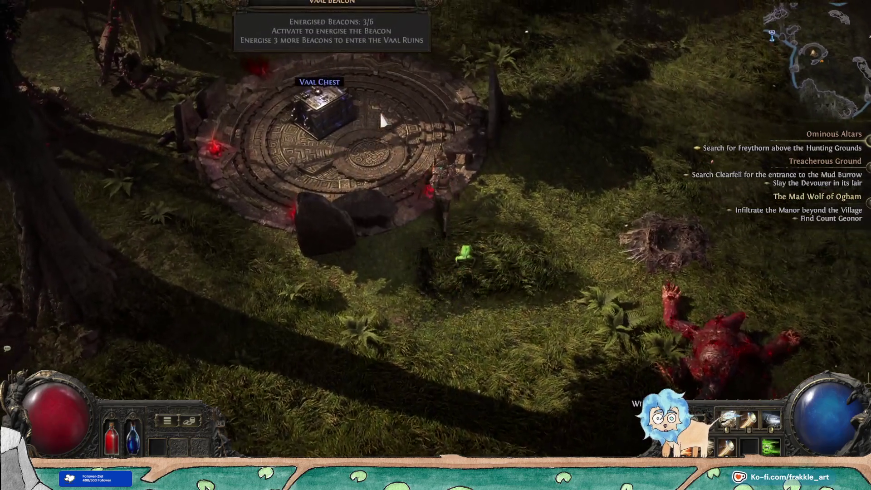
click(415, 176)
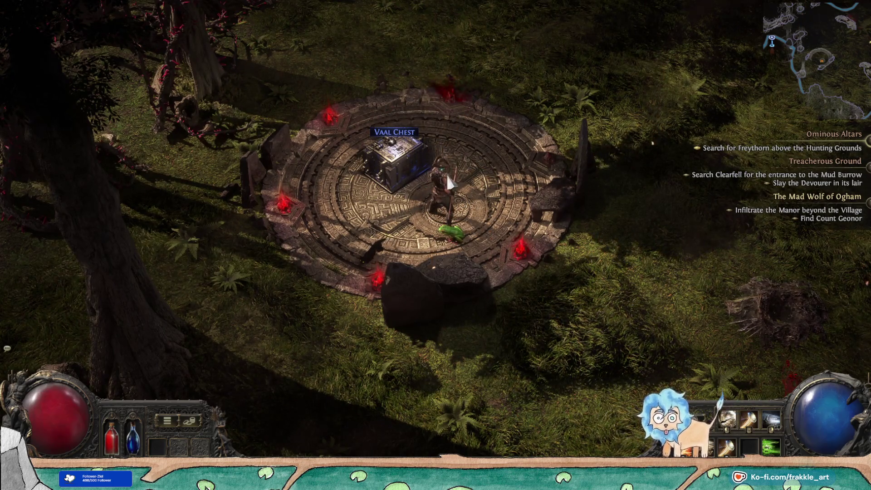
click(404, 183)
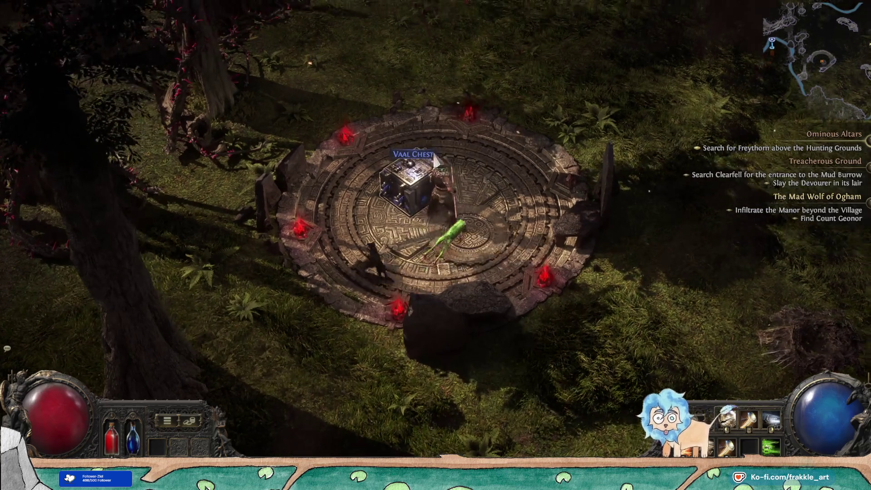
click(434, 199)
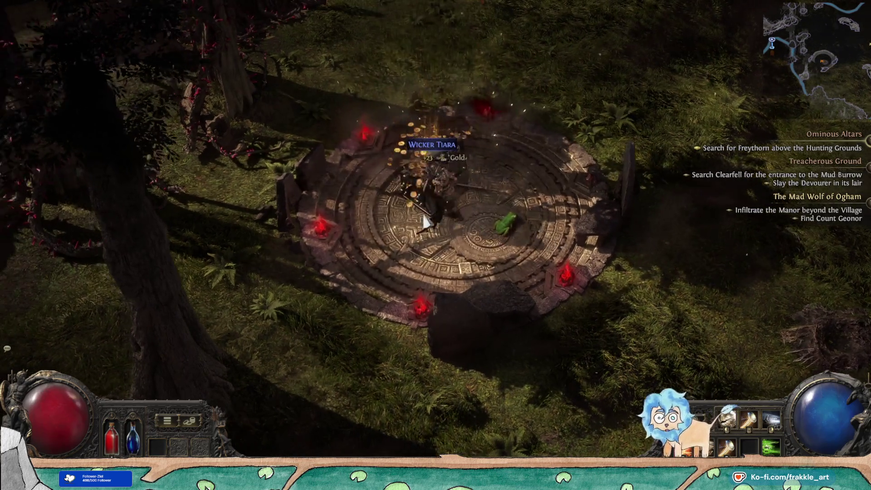
click(443, 175)
key(a)
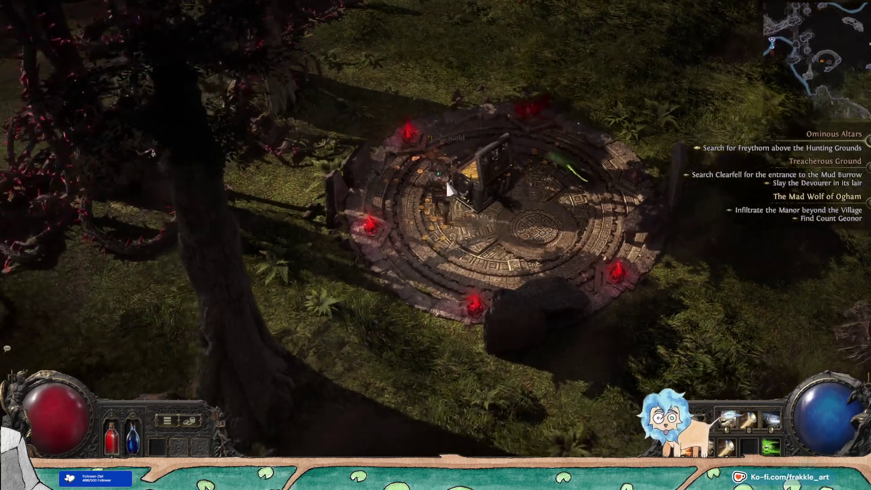
key(s)
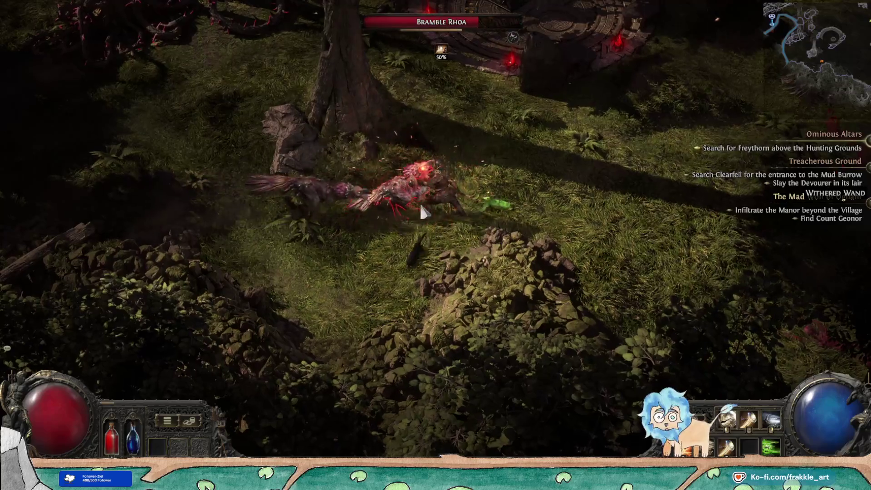
Kill the Bramble Rhoa and Frosted Bramble Ape, then pick up the Scroll of Wisdom.
click(422, 185)
click(416, 205)
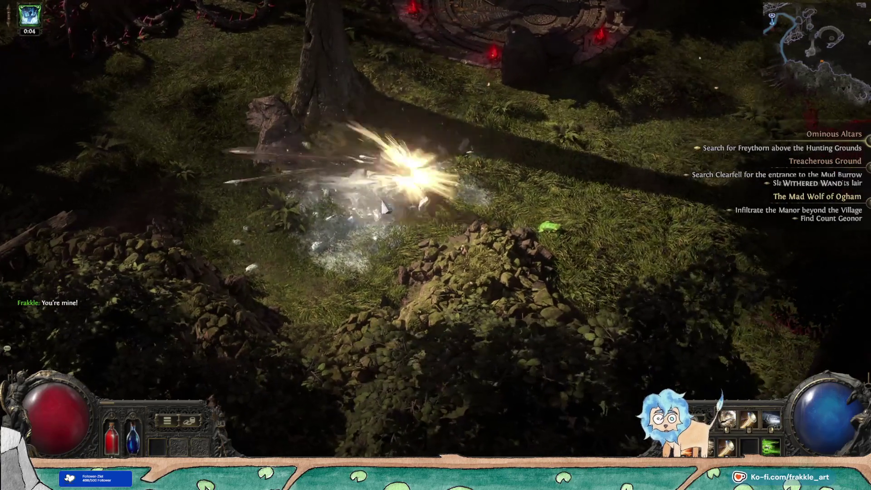
key(d)
mouse_move(382, 190)
mouse_down()
mouse_move(511, 181)
mouse_move(570, 195)
mouse_move(511, 259)
mouse_move(506, 245)
mouse_move(488, 261)
mouse_move(477, 250)
mouse_up()
key(e)
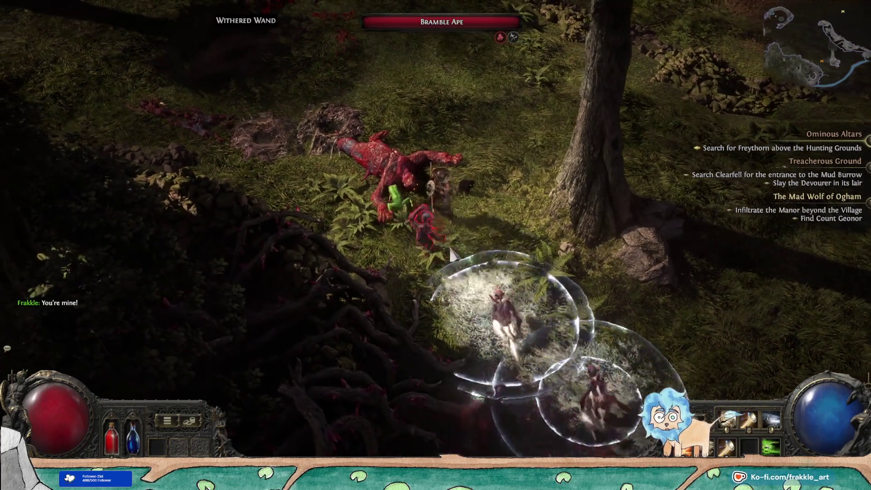
mouse_move(495, 308)
mouse_down()
mouse_move(643, 260)
mouse_move(747, 296)
mouse_move(626, 283)
mouse_move(580, 253)
mouse_move(578, 241)
mouse_move(542, 277)
mouse_move(522, 283)
mouse_move(562, 295)
mouse_move(590, 254)
mouse_move(725, 252)
mouse_move(666, 271)
mouse_move(503, 243)
mouse_move(466, 247)
mouse_move(458, 291)
mouse_move(459, 252)
mouse_move(368, 311)
mouse_move(431, 301)
mouse_move(507, 268)
mouse_up()
click(478, 221)
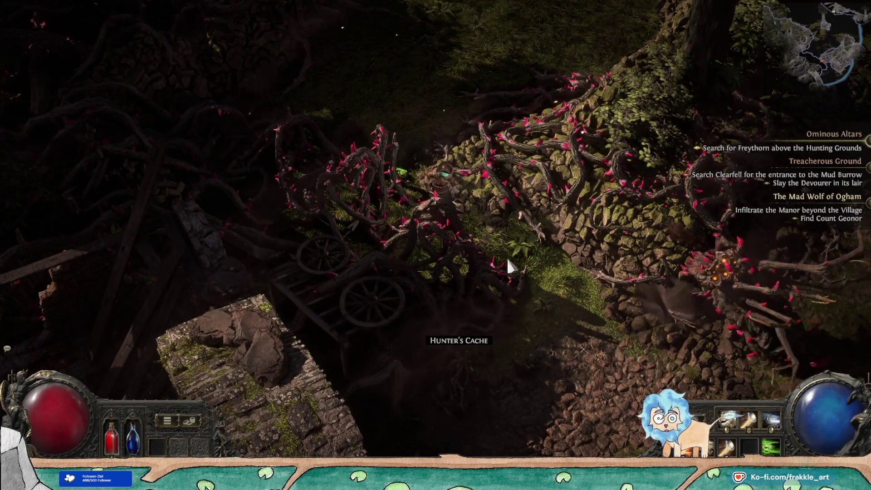
Run north through the forest and kill the charging Bramble Rhoas with an ice explosion.
key(w)
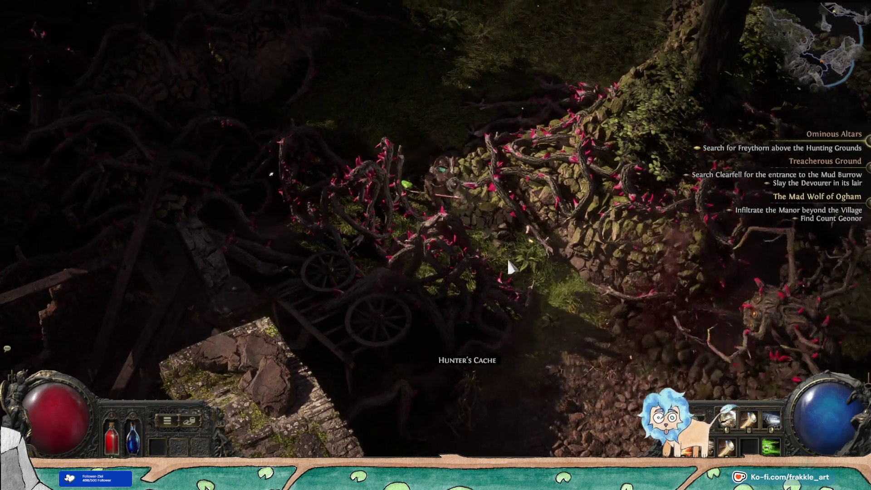
key(w)
key(d)
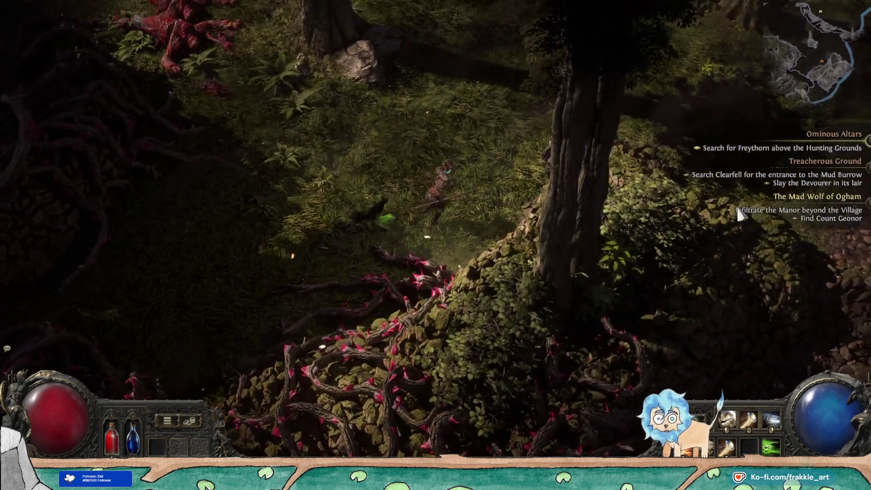
key(w)
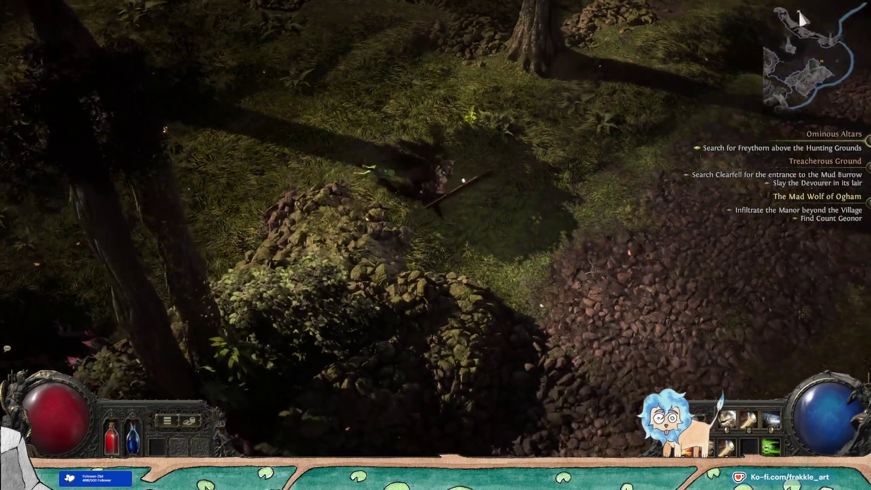
key(w)
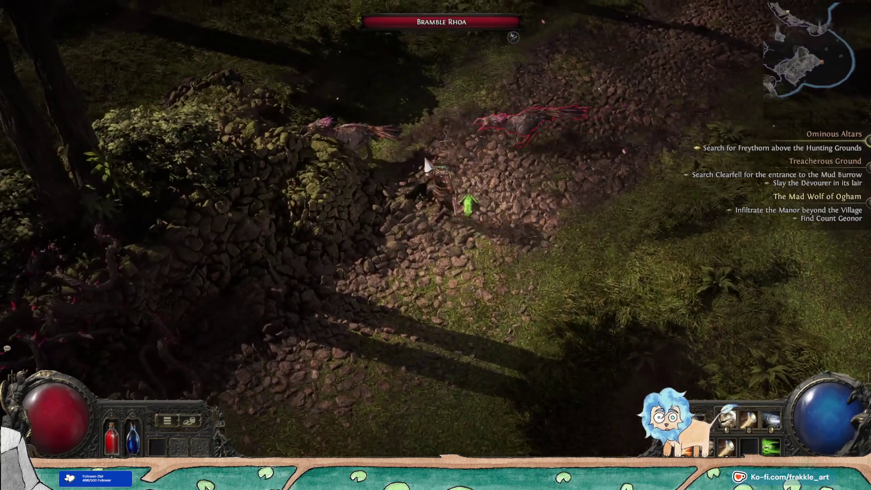
click(425, 153)
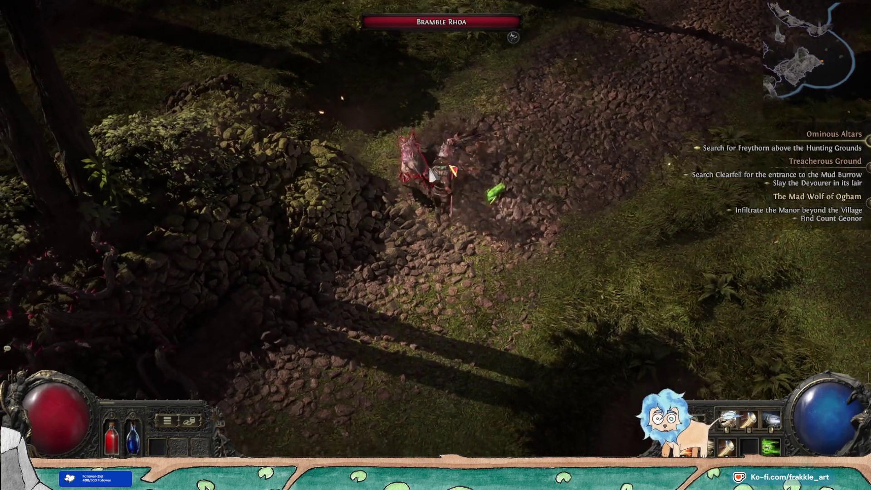
click(437, 149)
key(s)
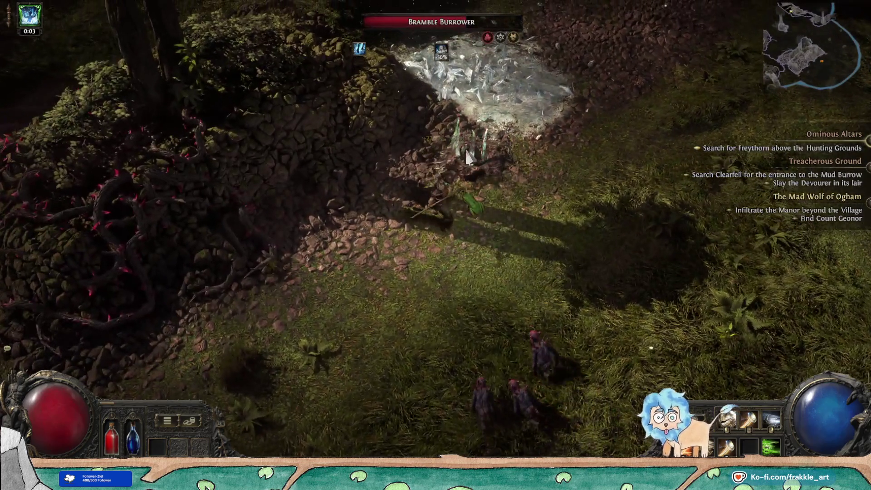
Freeze the Bramble Ape pack and shatter the frozen Bramble Hulk.
click(443, 126)
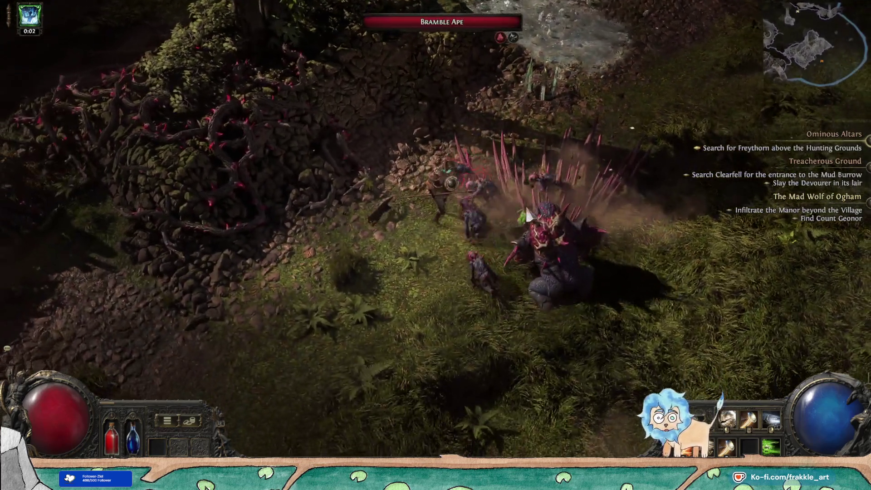
click(536, 199)
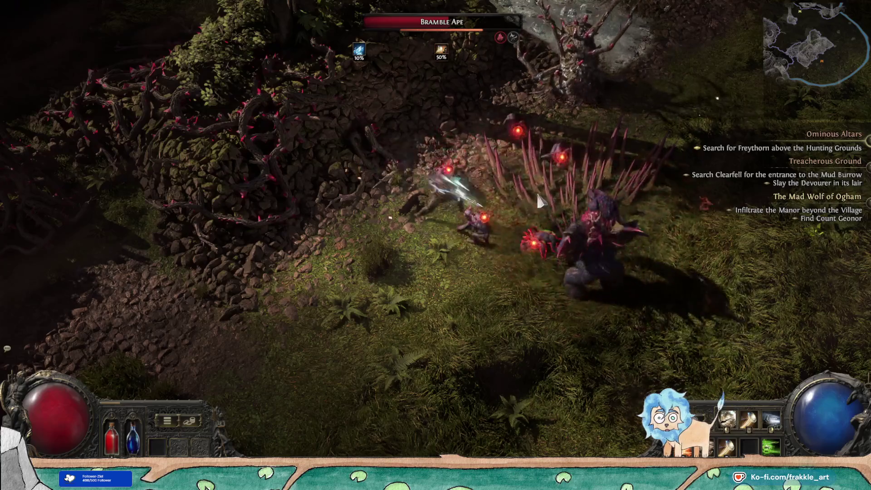
click(535, 189)
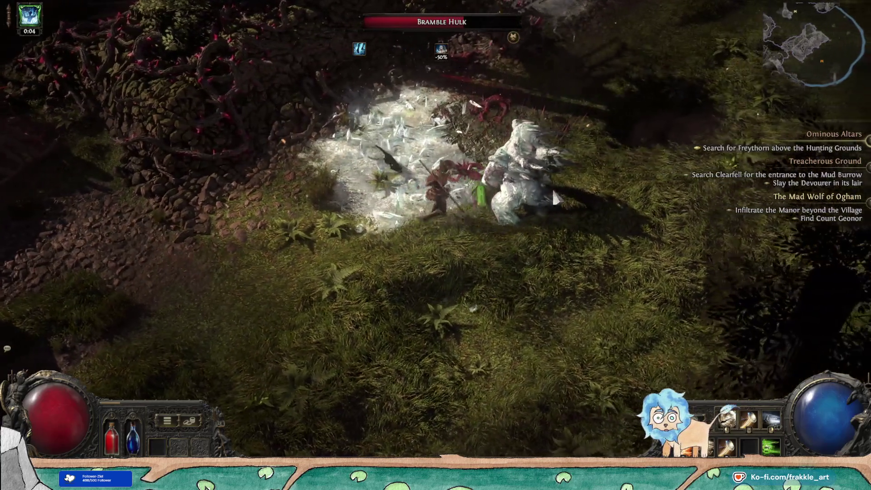
click(556, 198)
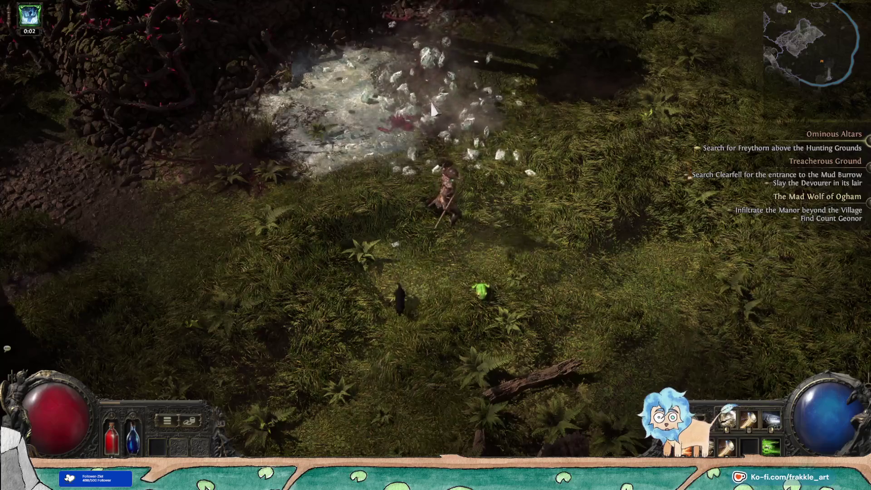
click(441, 71)
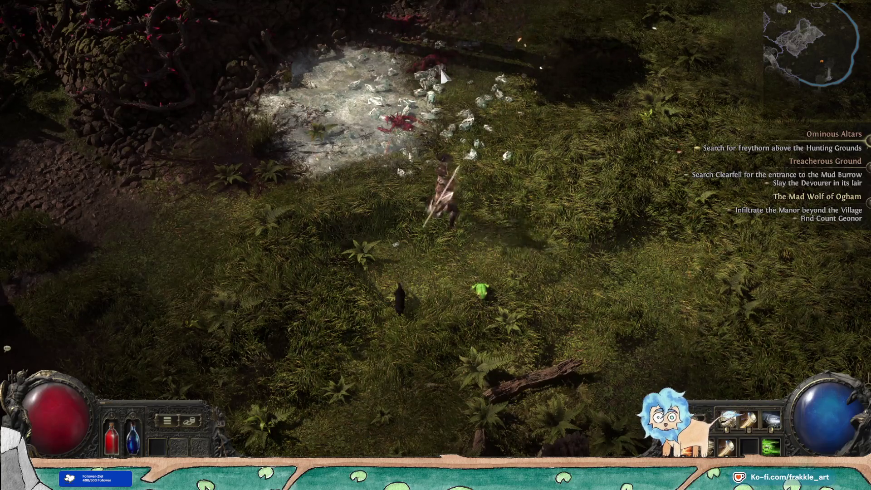
Kill the emerging Bramble Burrower and Bramble Rhoa near the Hunter's Cache.
key(s)
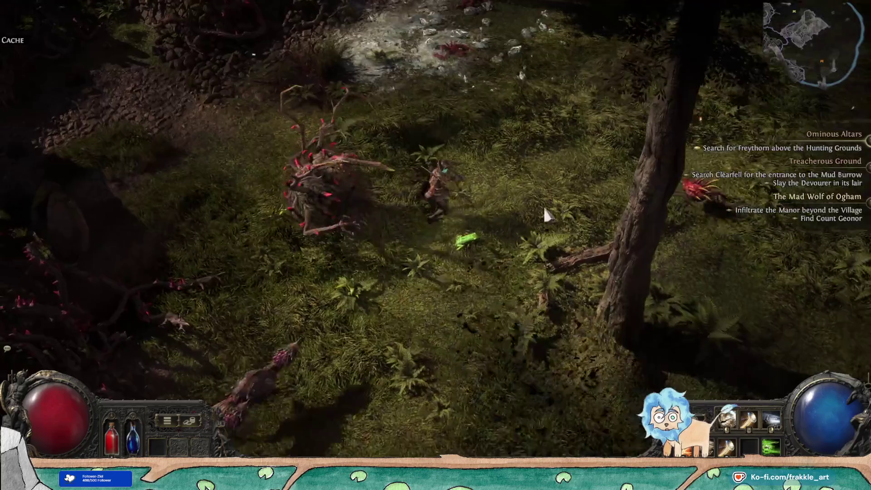
click(412, 217)
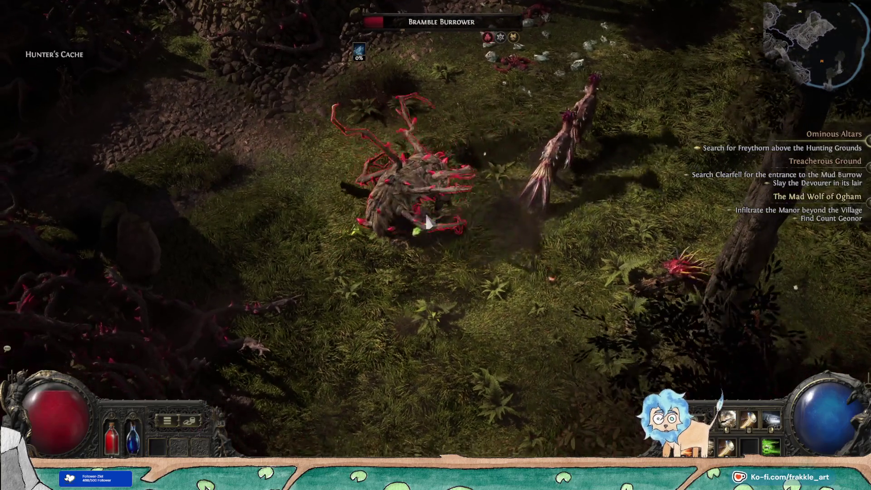
click(454, 204)
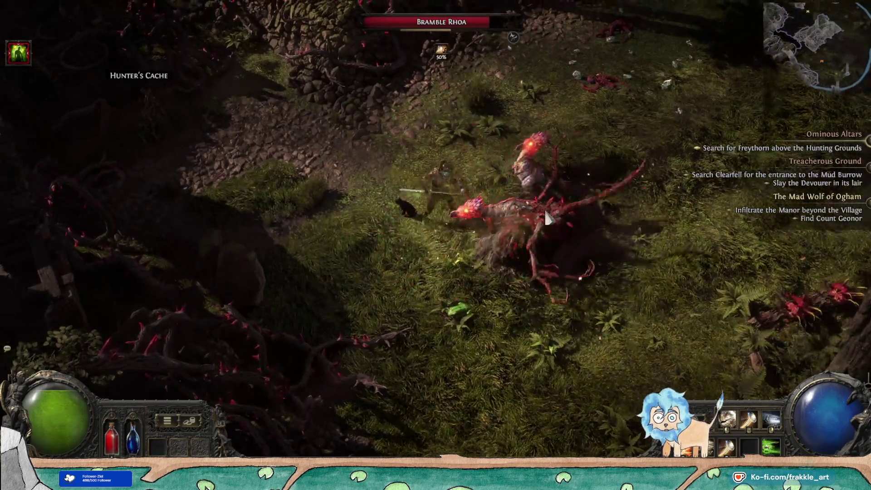
click(541, 206)
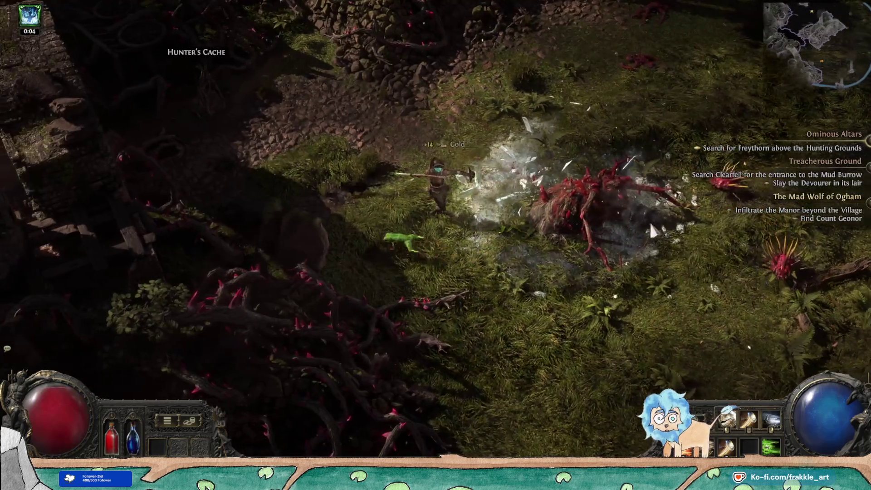
key(w)
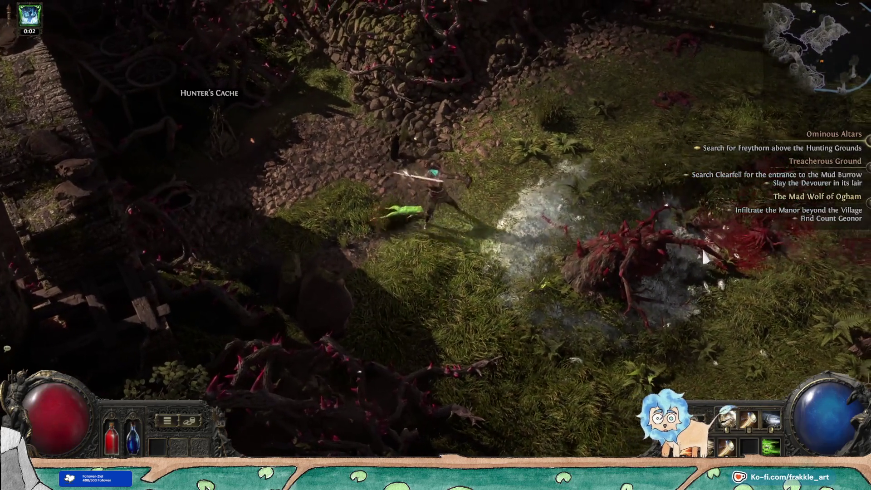
key(w)
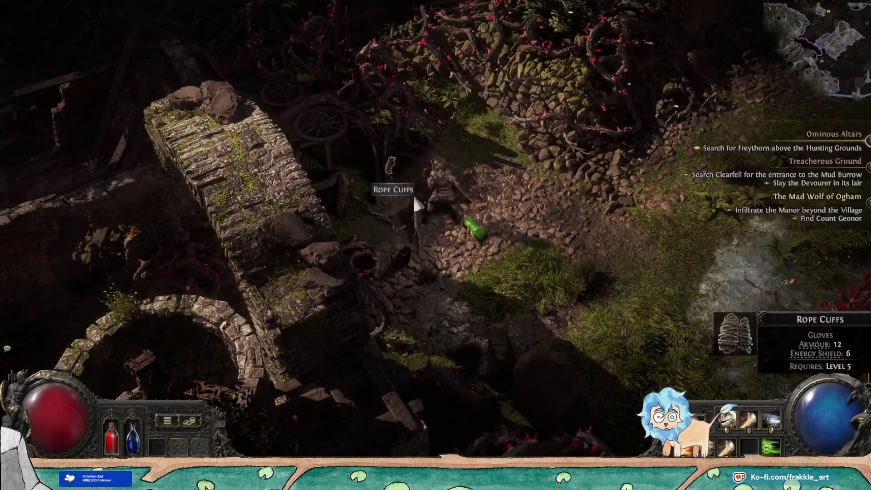
Loot the Rope Cuffs and check the Uncut Skill Gem's Gemcutting options in the inventory.
click(402, 190)
key(i)
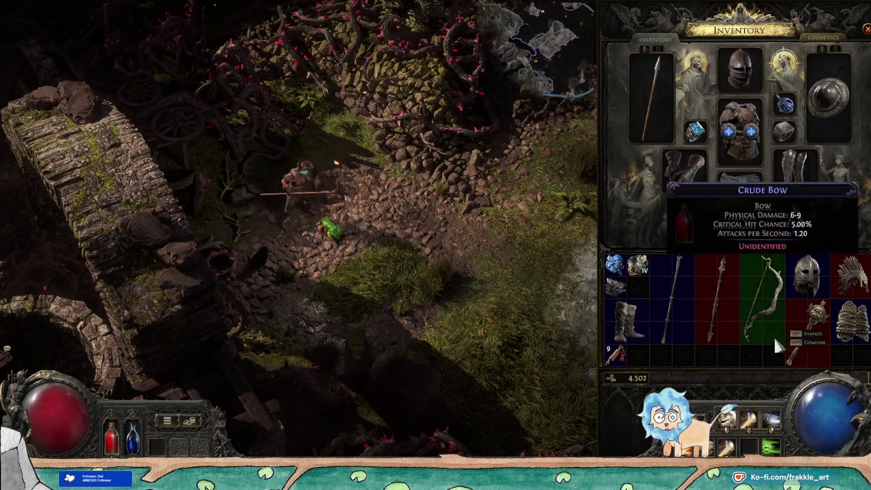
mouse_move(859, 332)
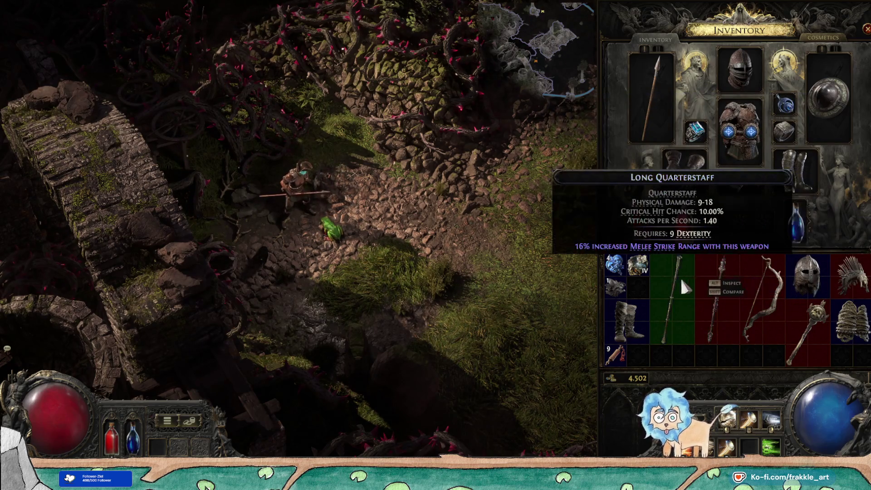
right_click(633, 266)
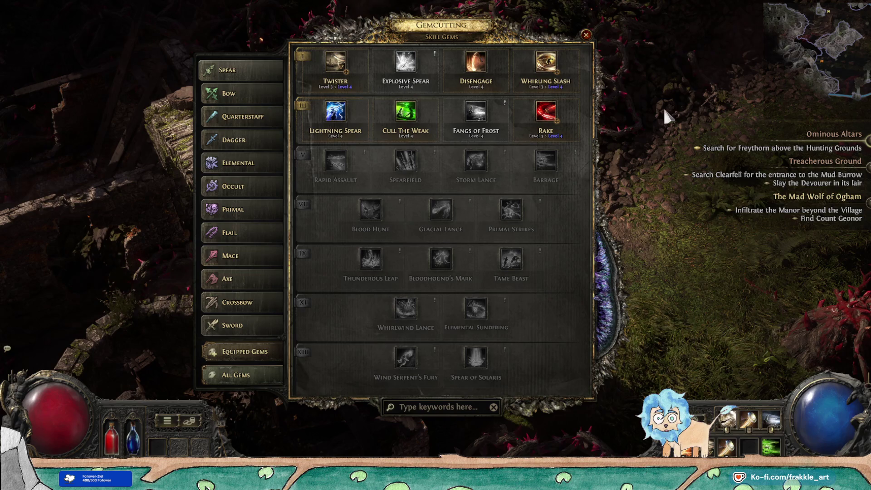
key(Escape)
mouse_move(663, 106)
mouse_down()
mouse_move(576, 192)
mouse_move(517, 287)
mouse_move(458, 316)
mouse_move(439, 284)
mouse_move(462, 299)
mouse_move(413, 318)
mouse_move(407, 298)
mouse_move(443, 237)
mouse_move(519, 194)
mouse_move(507, 210)
mouse_move(407, 223)
mouse_move(417, 222)
mouse_move(368, 242)
mouse_move(459, 241)
mouse_move(430, 217)
mouse_up()
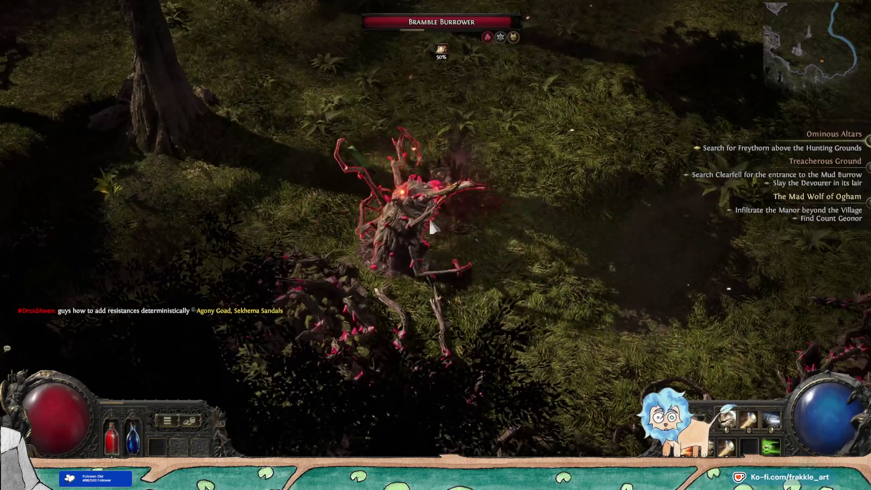
Freeze and shatter the Bramble Burrower, then collect its dropped gold.
right_click(434, 227)
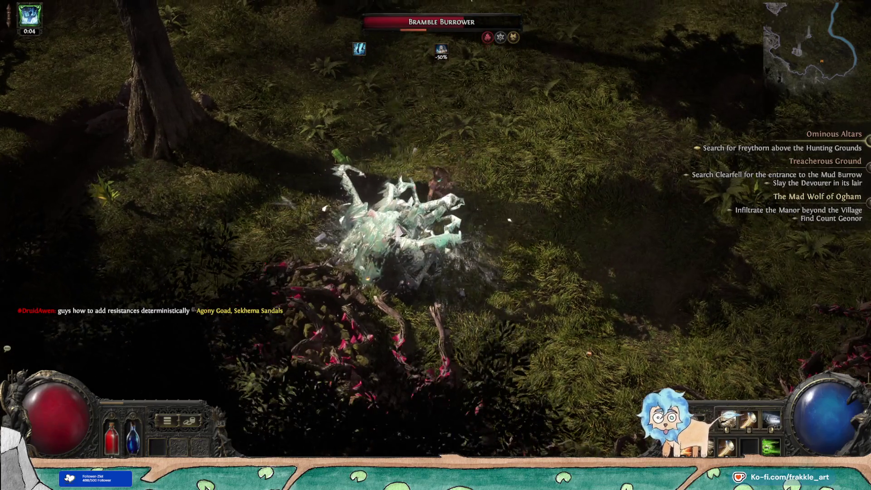
click(399, 230)
mouse_move(439, 263)
mouse_down()
mouse_move(424, 253)
mouse_move(477, 247)
mouse_move(515, 224)
mouse_move(516, 200)
mouse_move(488, 218)
mouse_move(541, 107)
mouse_move(550, 159)
mouse_move(549, 136)
mouse_move(615, 188)
mouse_move(601, 194)
mouse_move(684, 173)
mouse_move(764, 175)
mouse_move(691, 255)
mouse_move(486, 245)
mouse_move(319, 209)
mouse_move(510, 198)
mouse_move(570, 169)
mouse_move(658, 173)
mouse_move(652, 173)
mouse_up()
Kill the Bramble Ape with a fiery attack and walk on past the checkpoint.
key(a)
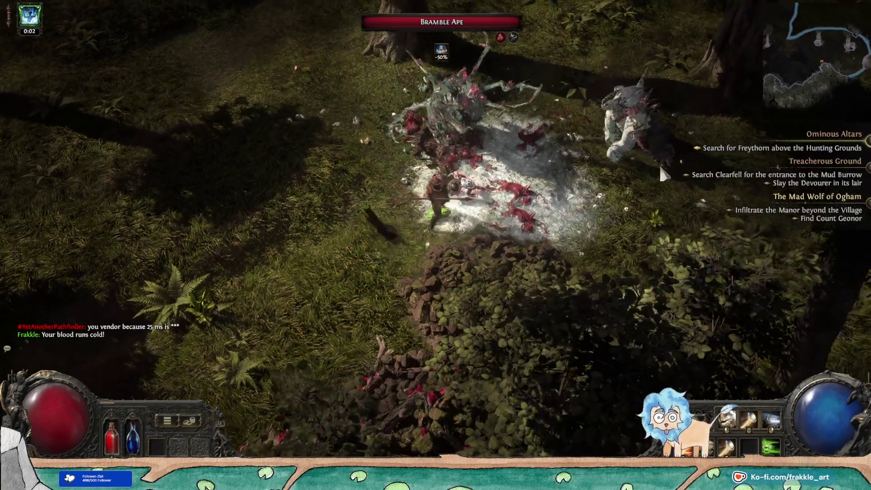
mouse_move(538, 141)
mouse_down()
mouse_move(488, 165)
mouse_move(510, 151)
mouse_move(477, 207)
mouse_up()
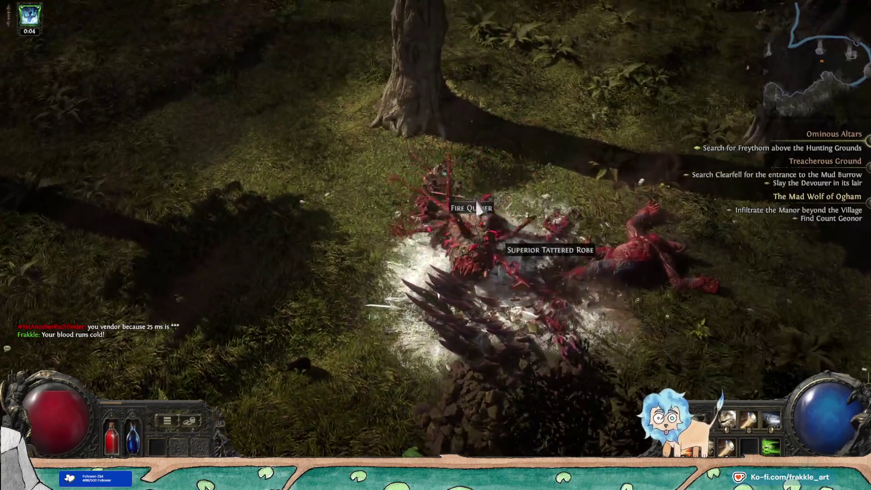
key(d)
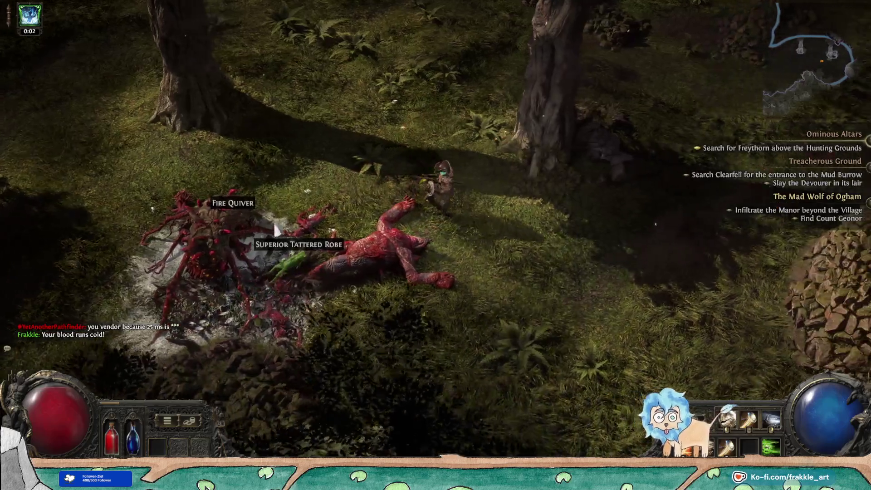
key(s)
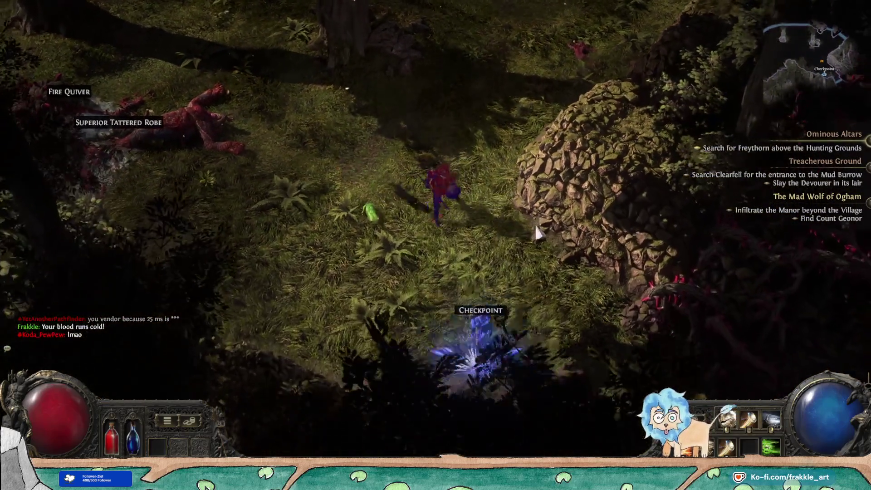
key(s+d)
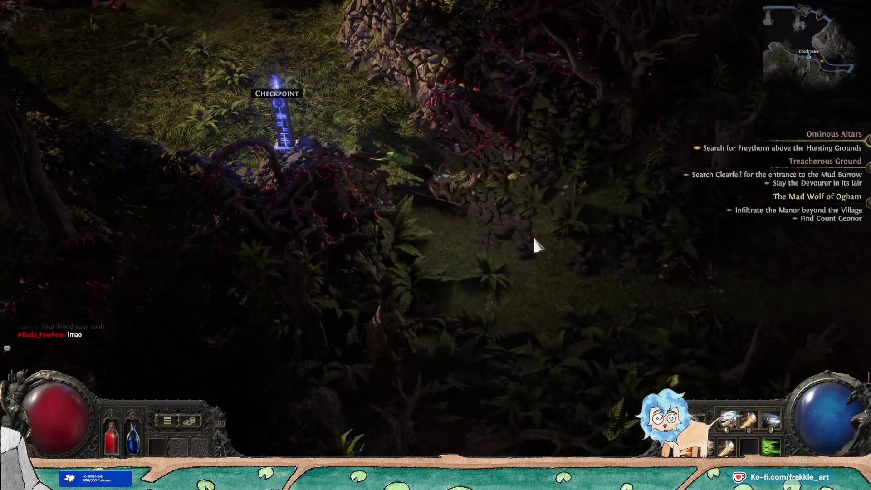
Walk to the Notice of Amnesty at Freythorn's gate, read it through, and dismiss it.
key(d)
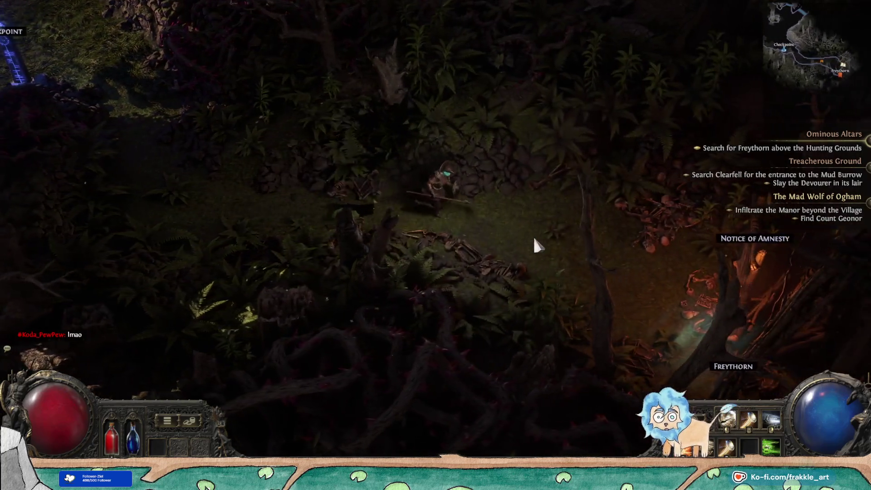
key(d)
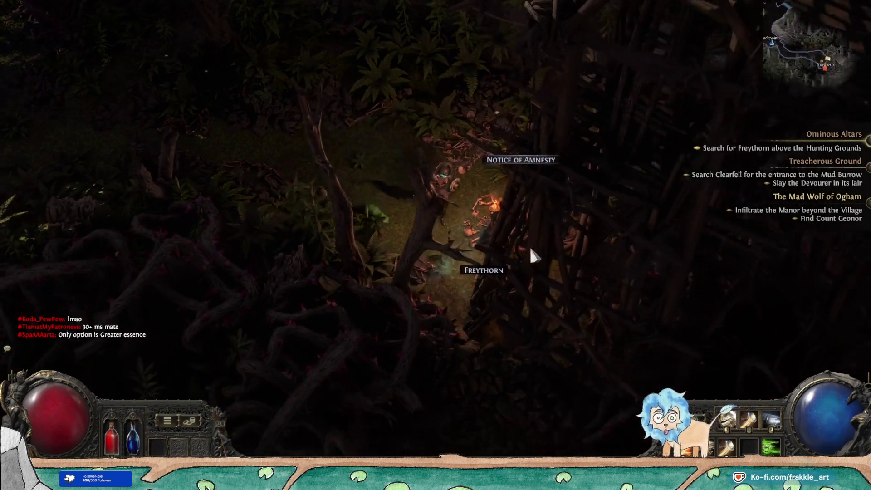
key(s)
click(529, 157)
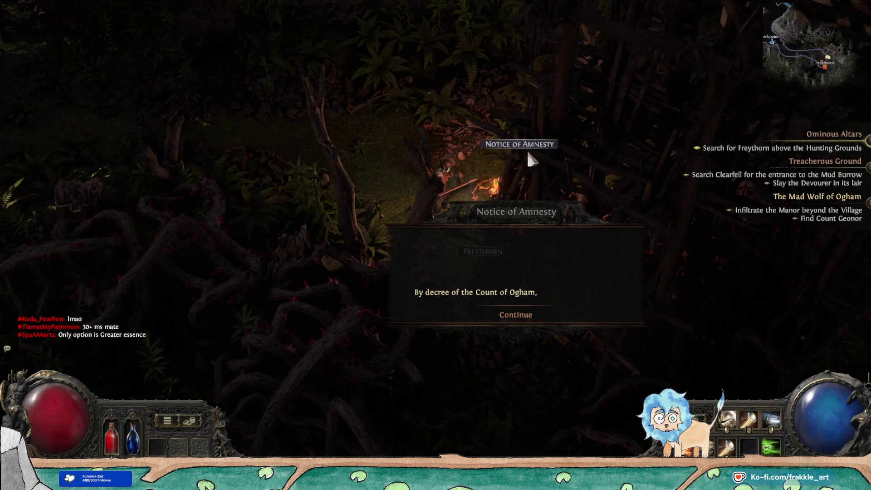
key(i)
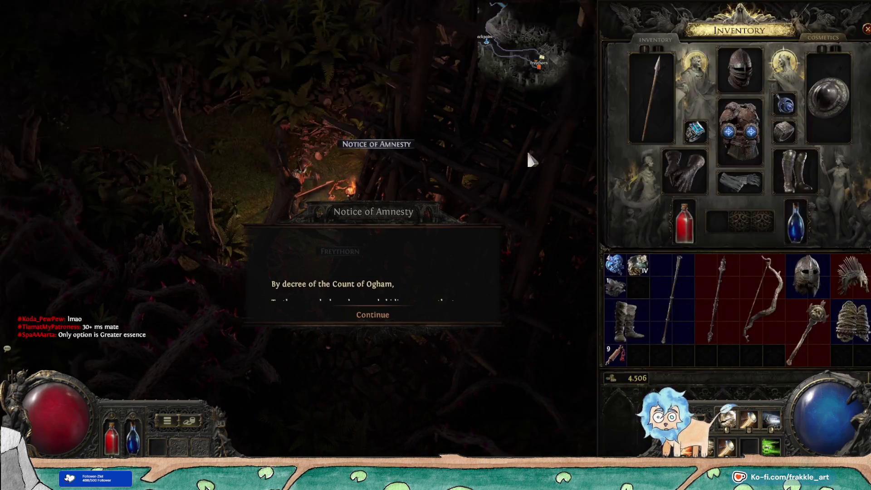
key(i)
key(i)
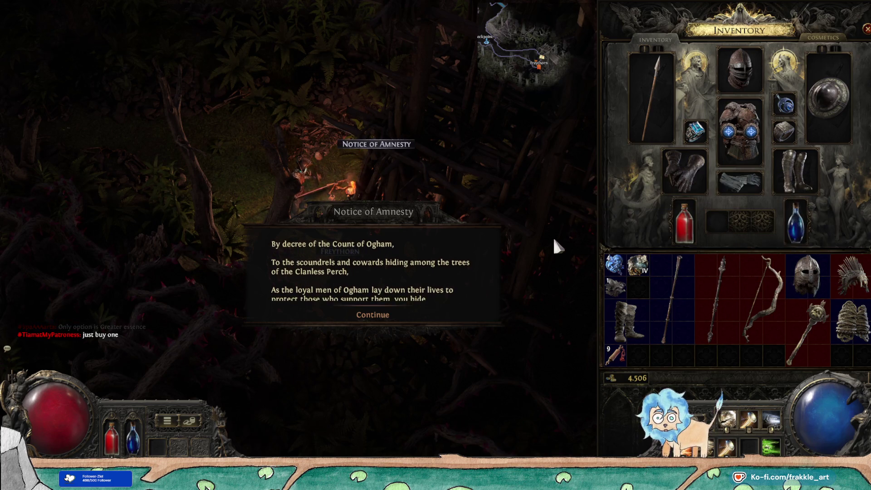
key(i)
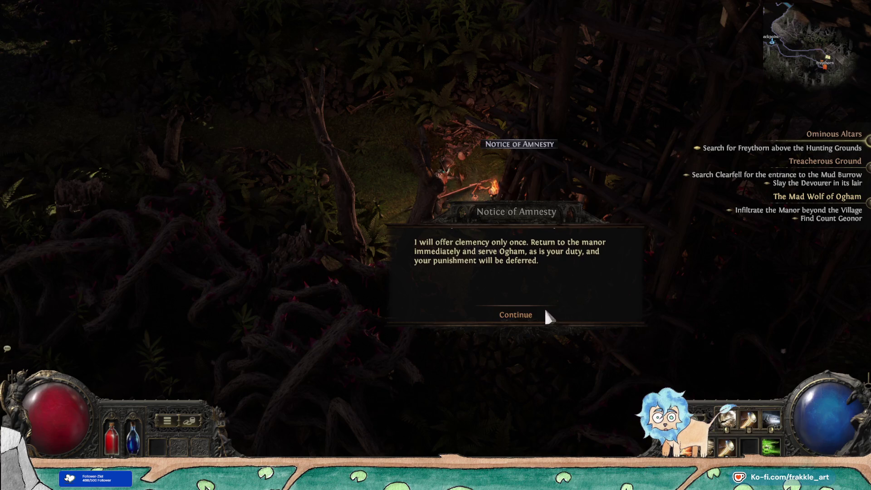
click(521, 317)
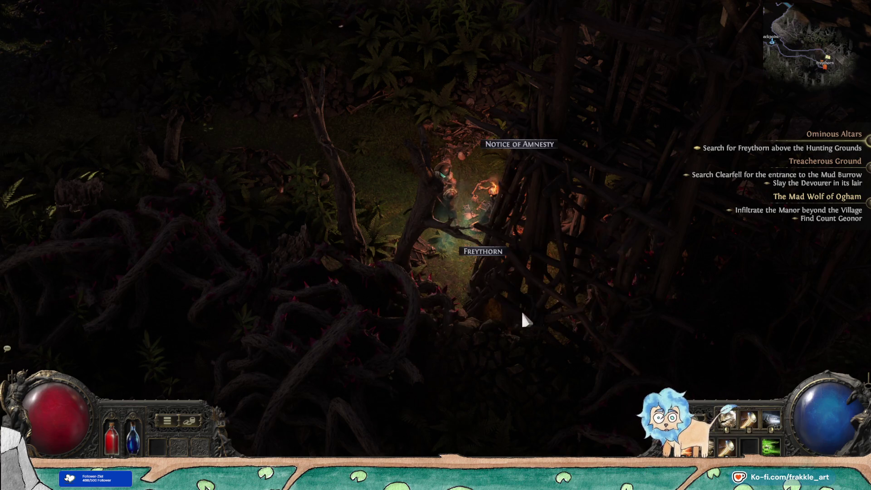
Enter Freythorn, then cast Portal to Town to reach Clearfell Encampment.
click(484, 254)
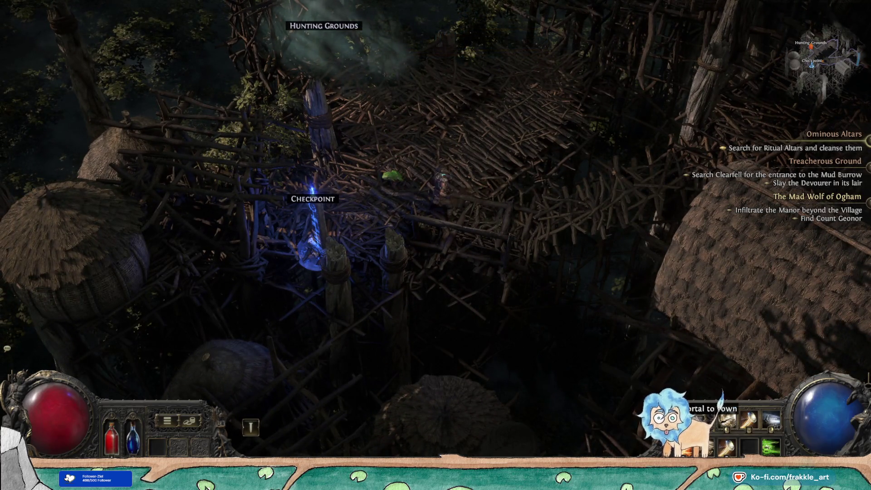
key(t)
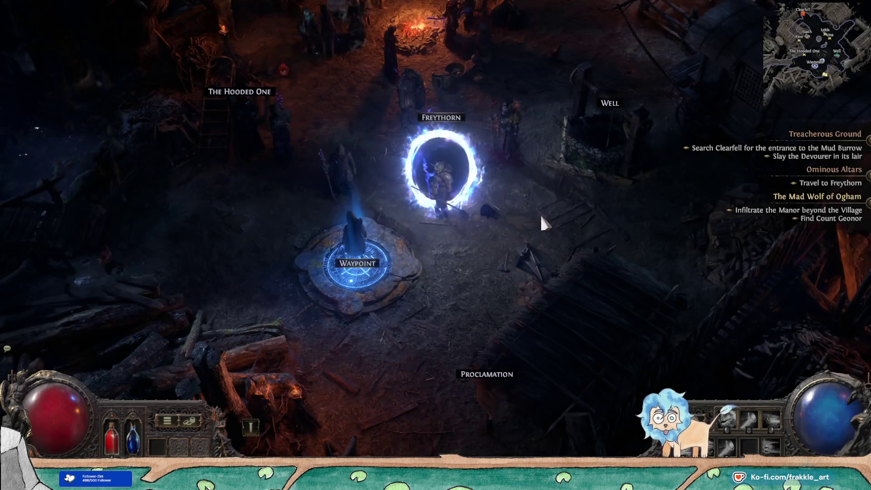
Disenchant the quarterstaff, bow and sceptre with Una.
mouse_move(384, 184)
mouse_down()
mouse_move(467, 128)
mouse_move(530, 128)
mouse_up()
click(513, 143)
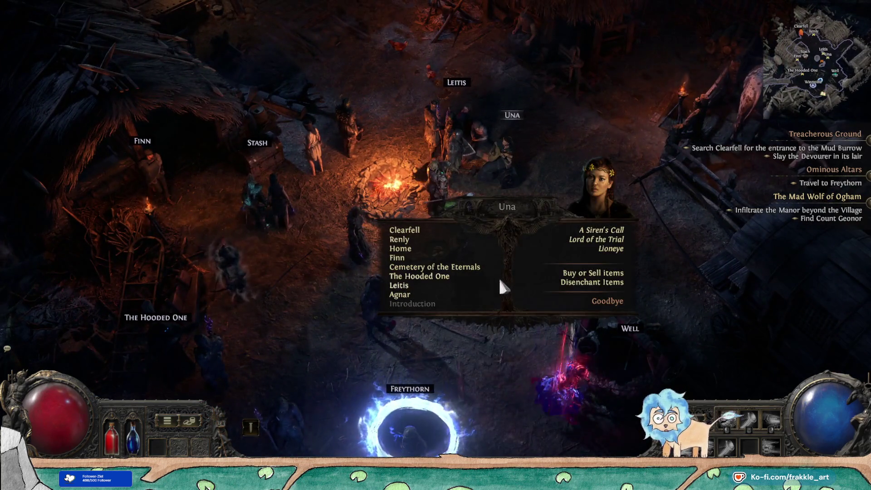
click(589, 282)
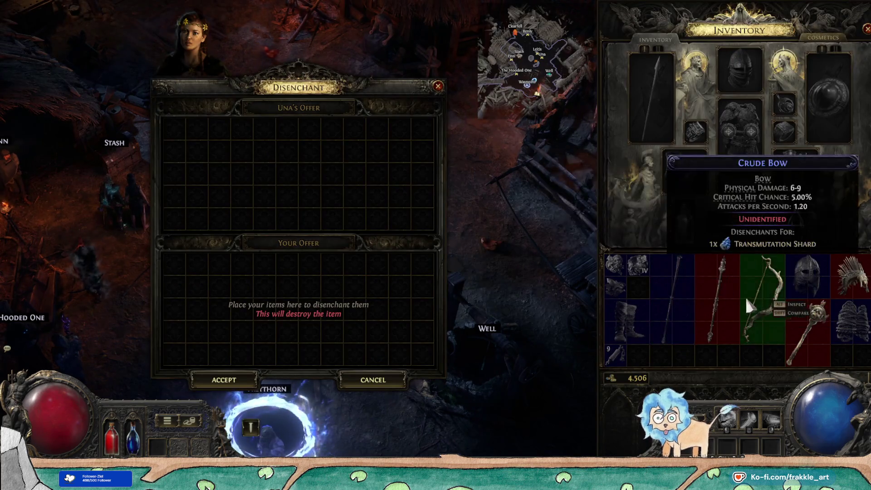
ctrl+click(725, 288)
ctrl+click(757, 285)
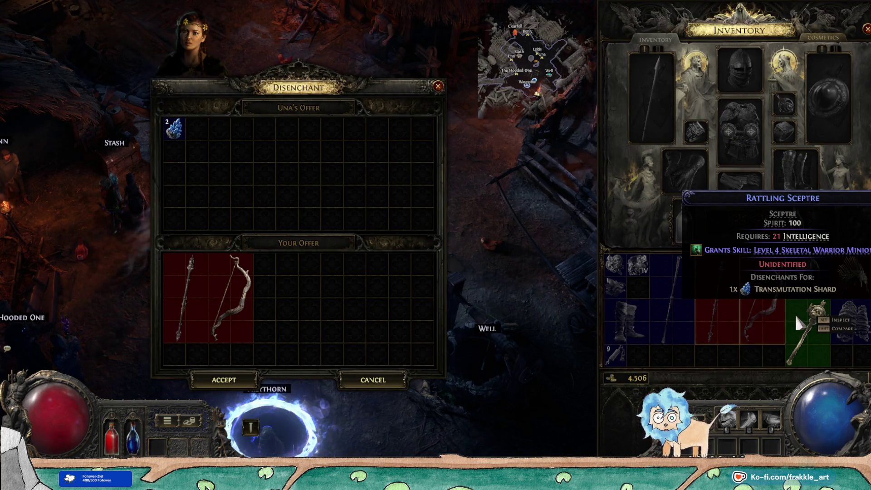
ctrl+click(797, 315)
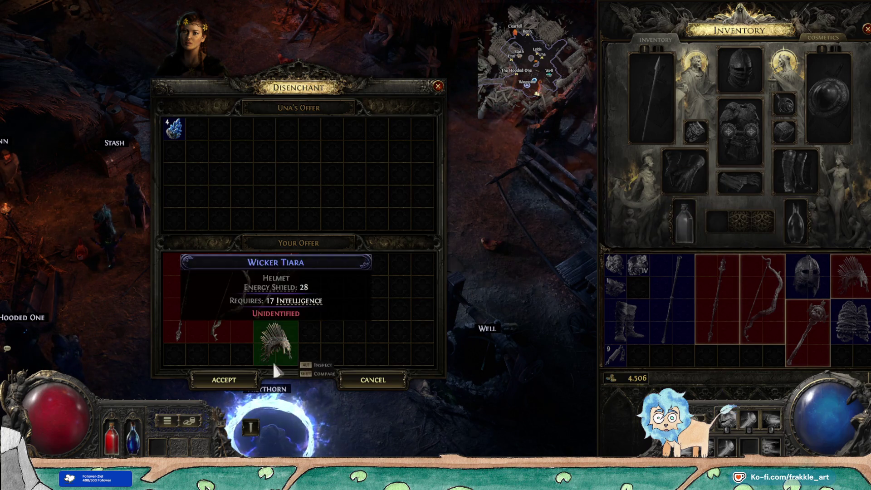
click(224, 380)
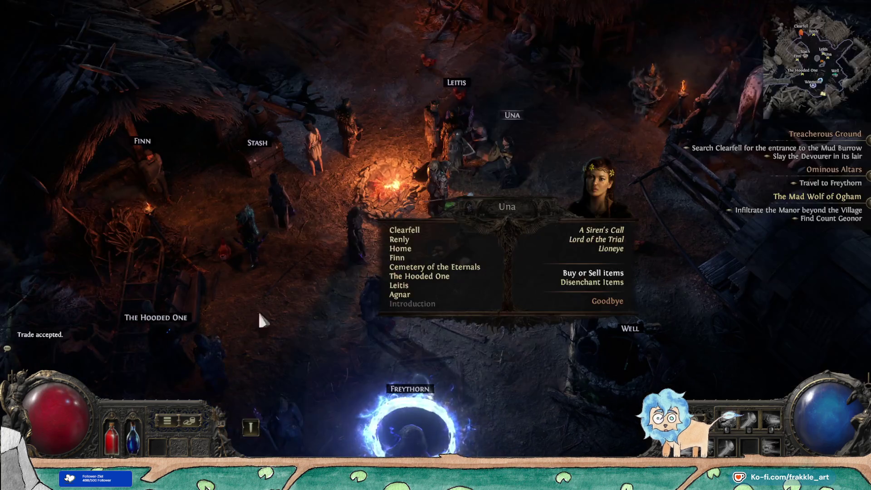
Sell the Padded Leggings, helmet and Rope Cuffs to Una, then open the stash.
click(586, 272)
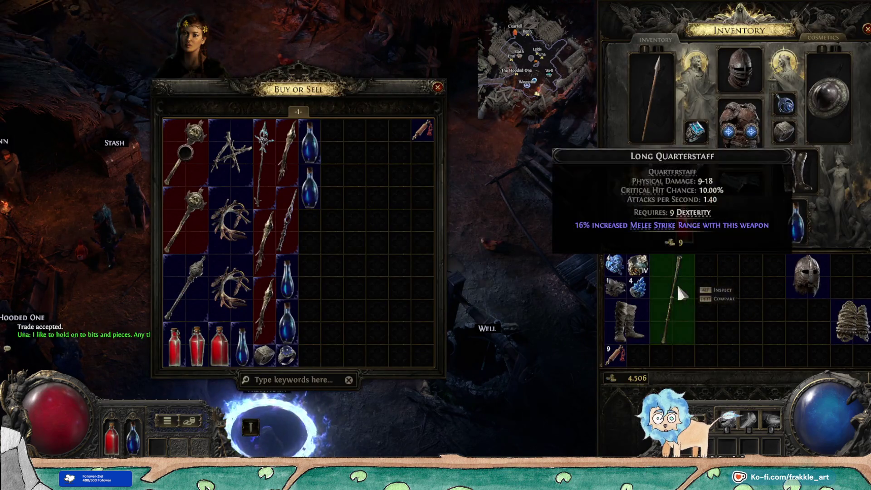
ctrl+click(629, 314)
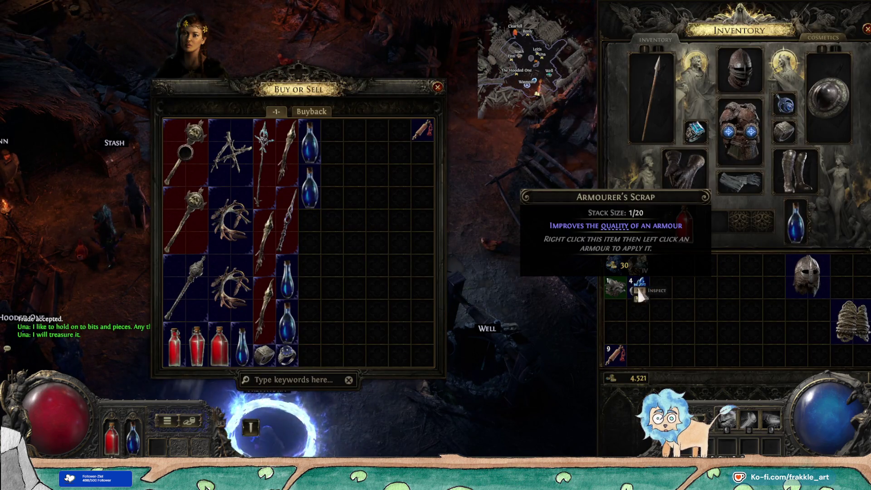
ctrl+click(812, 290)
ctrl+click(847, 318)
key(Escape)
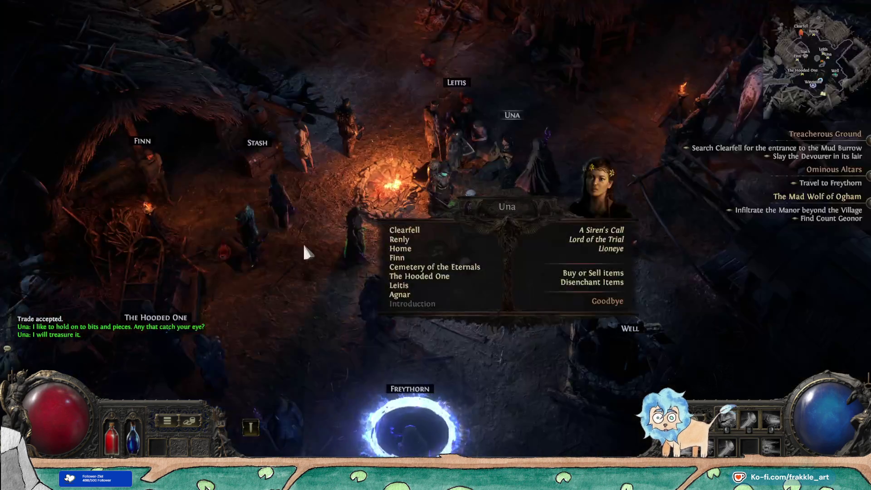
key(Escape)
click(368, 169)
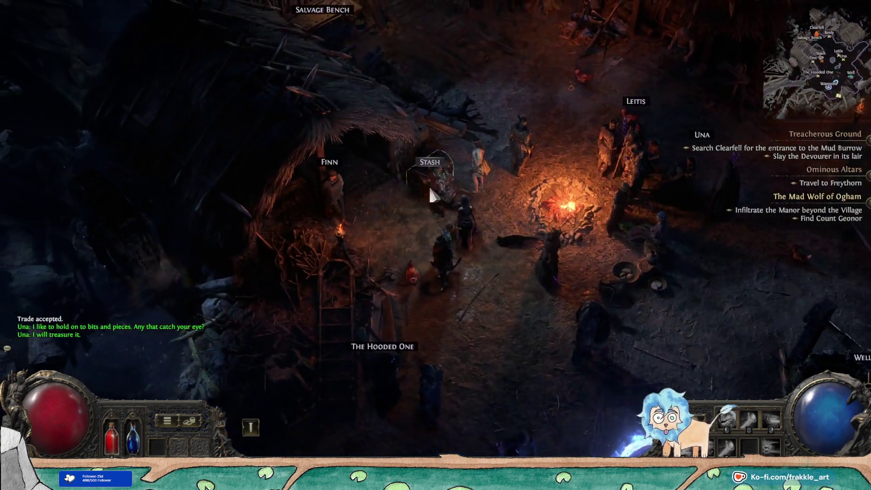
click(431, 195)
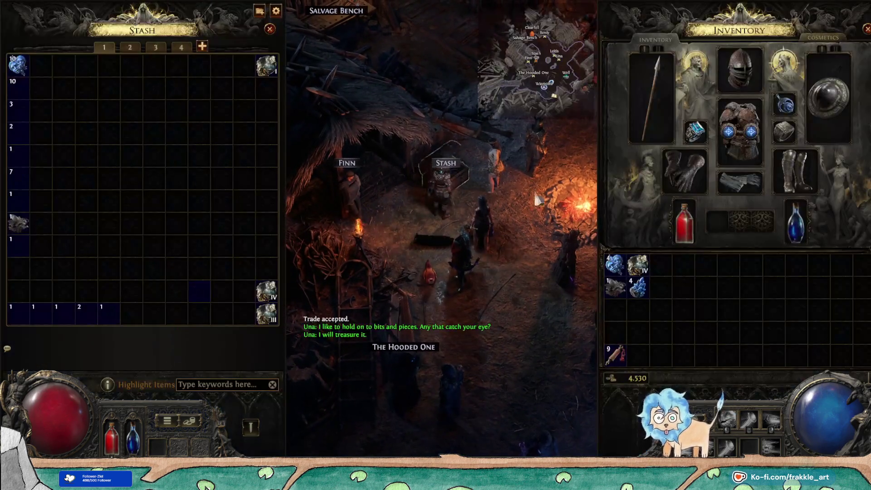
Move the Uncut Skill Gem from the inventory into the stash's right column.
ctrl+click(639, 269)
click(19, 268)
click(266, 272)
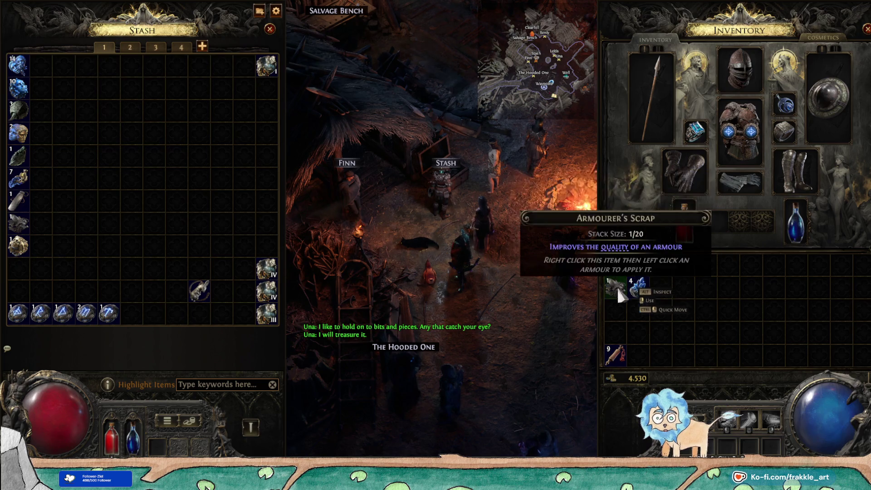
Close the stash and inventory, walk toward the lower right of camp, and open the cosmetics store.
key(Escape)
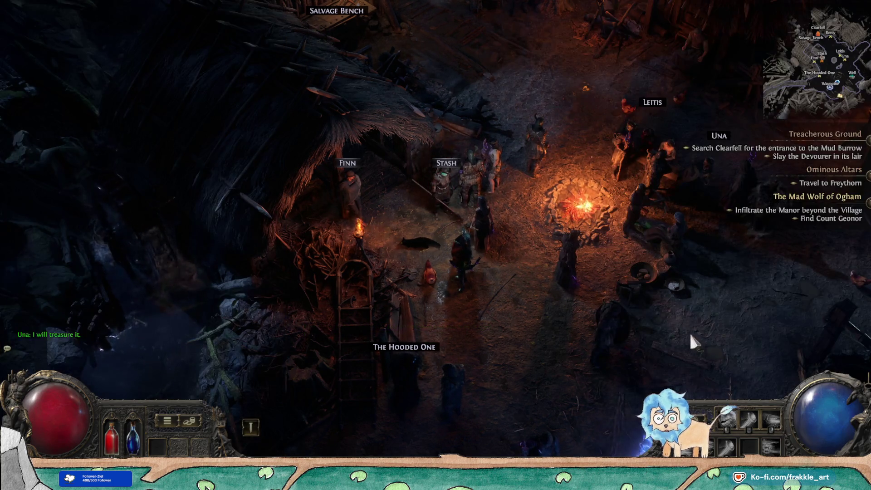
click(690, 331)
key(m)
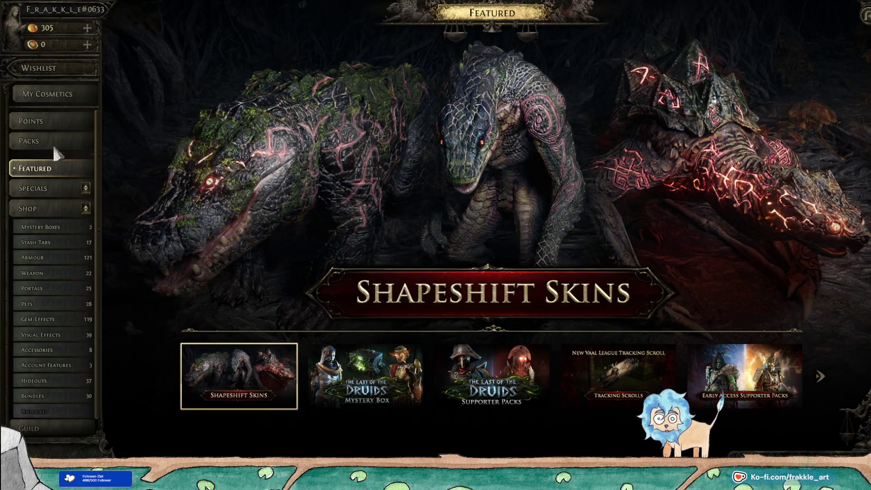
Browse the discounted items on the shop's Specials page, then close the store.
click(37, 187)
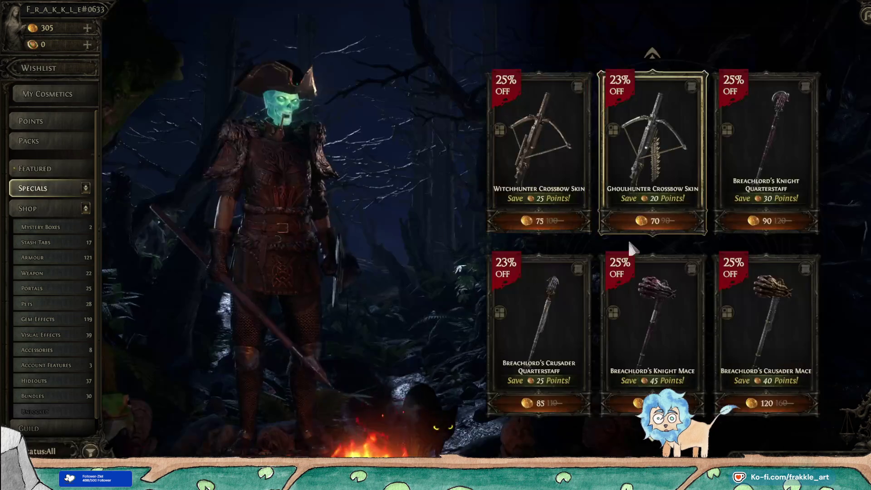
scroll(636, 245, down, 2)
scroll(676, 260, down, 1)
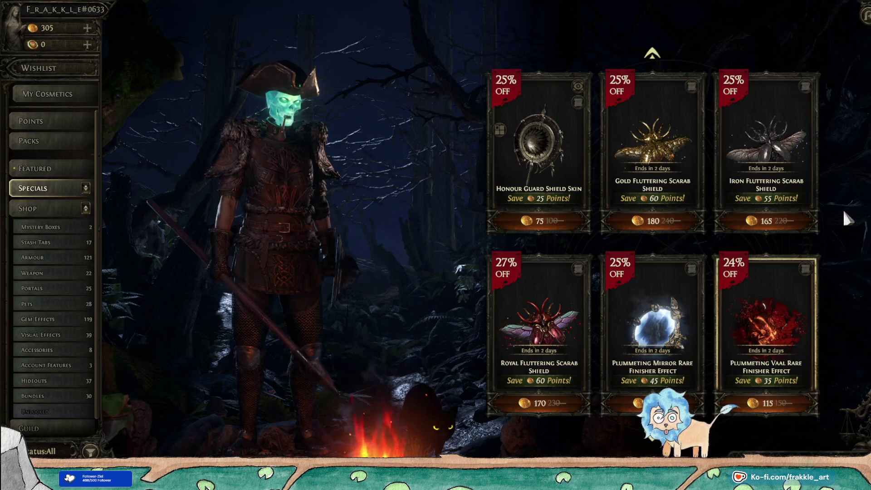
scroll(806, 212, down, 1)
scroll(805, 212, down, 3)
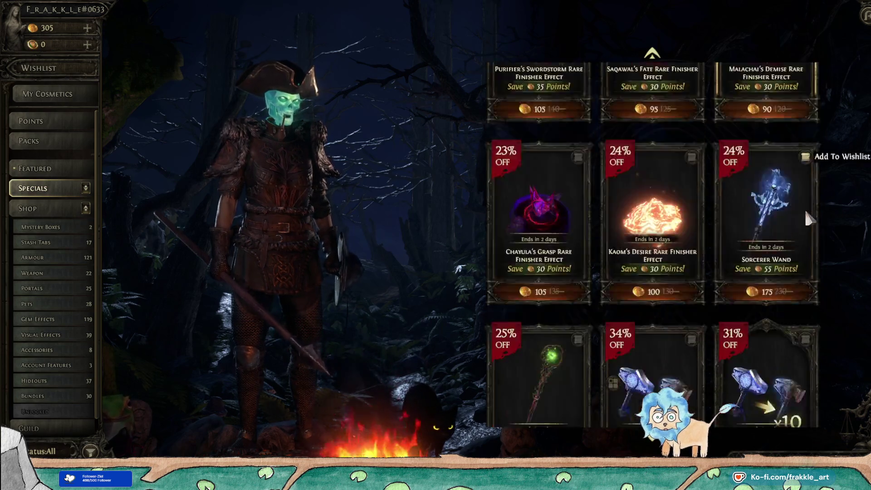
scroll(806, 212, up, 3)
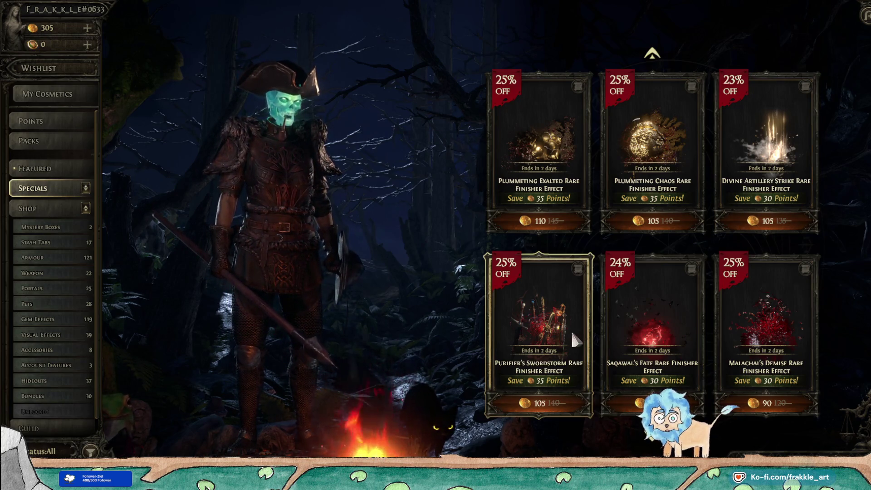
key(Escape)
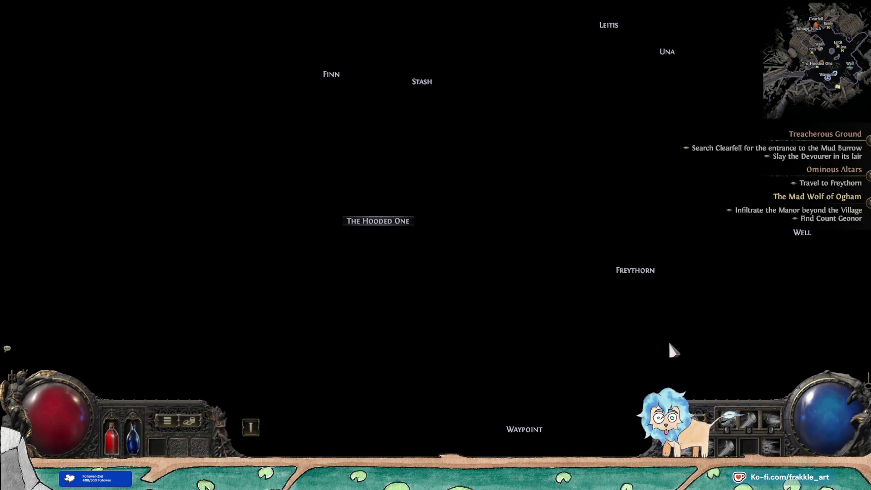
Walk to the Freythorn portal in camp and enter it.
click(591, 273)
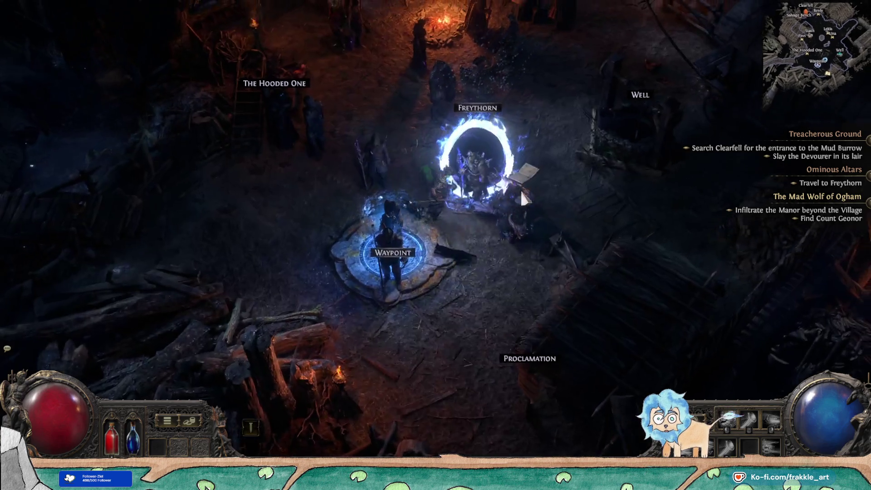
click(520, 189)
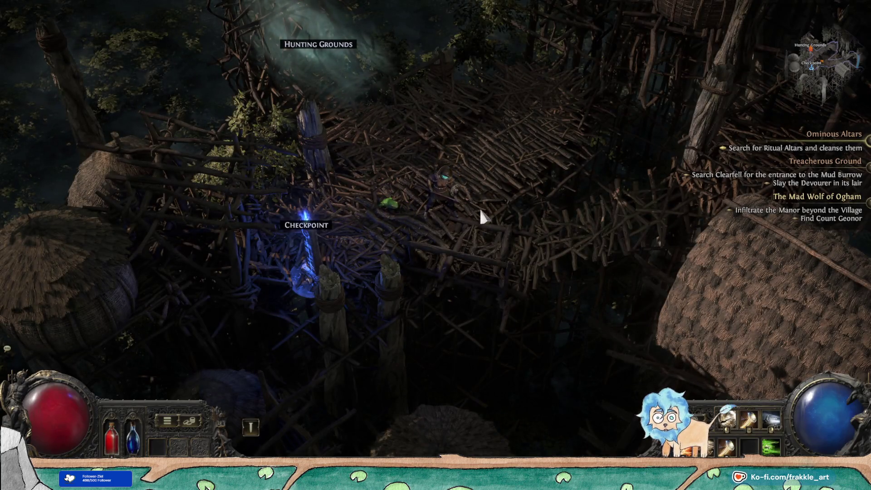
Cross the nest past the Checkpoint toward the Waypoint, dodging and killing the Ribrattle.
key(i)
key(i)
click(501, 229)
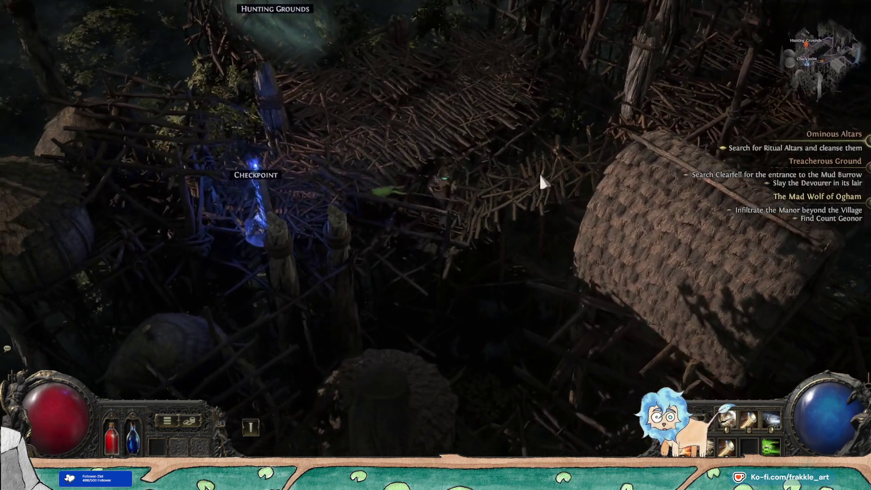
mouse_move(540, 181)
mouse_down()
mouse_move(597, 161)
mouse_move(570, 187)
mouse_move(522, 209)
mouse_move(415, 171)
mouse_move(499, 128)
mouse_move(499, 154)
mouse_move(551, 306)
mouse_move(685, 209)
mouse_move(623, 154)
mouse_move(632, 157)
mouse_up()
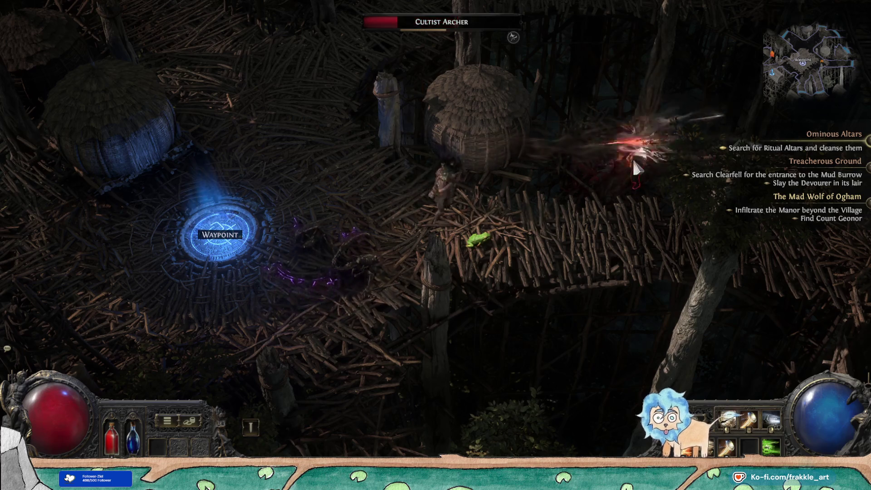
key(a)
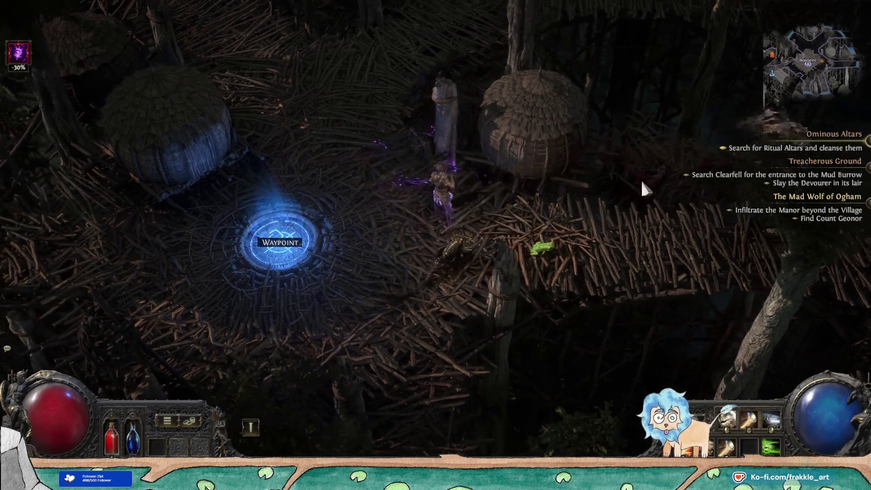
mouse_move(552, 319)
mouse_down()
mouse_move(496, 311)
mouse_move(475, 319)
mouse_up()
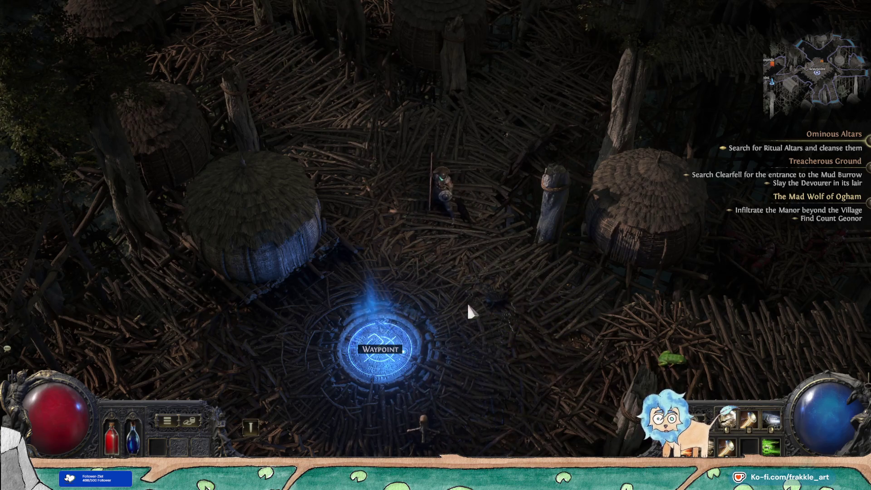
key(w)
key(d)
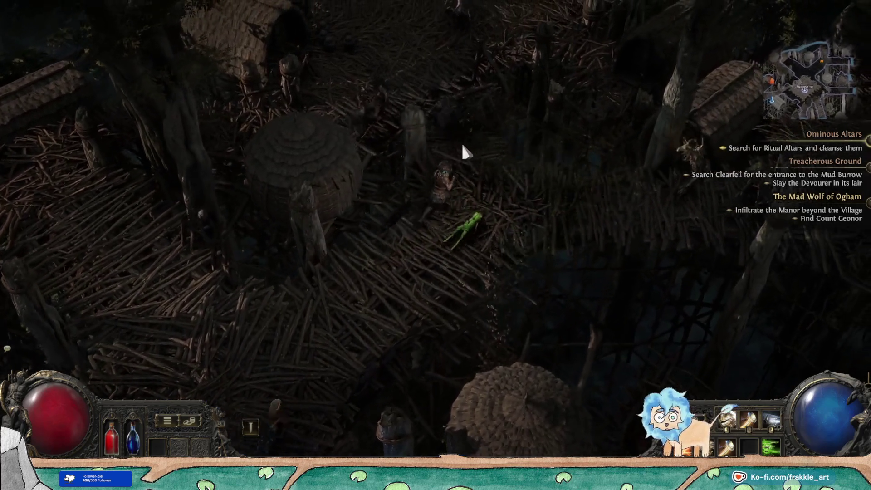
Shatter a Cultist Warrior and kill two Skeleton Spriggans with ice casts.
click(453, 179)
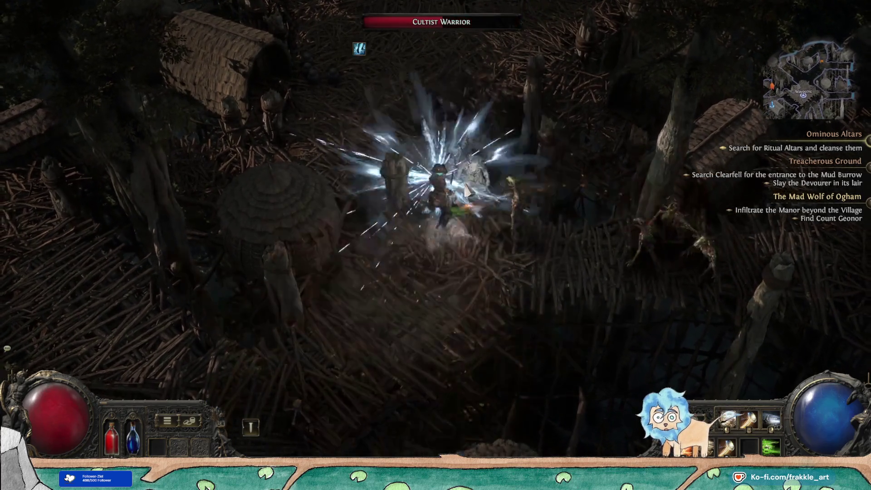
click(589, 197)
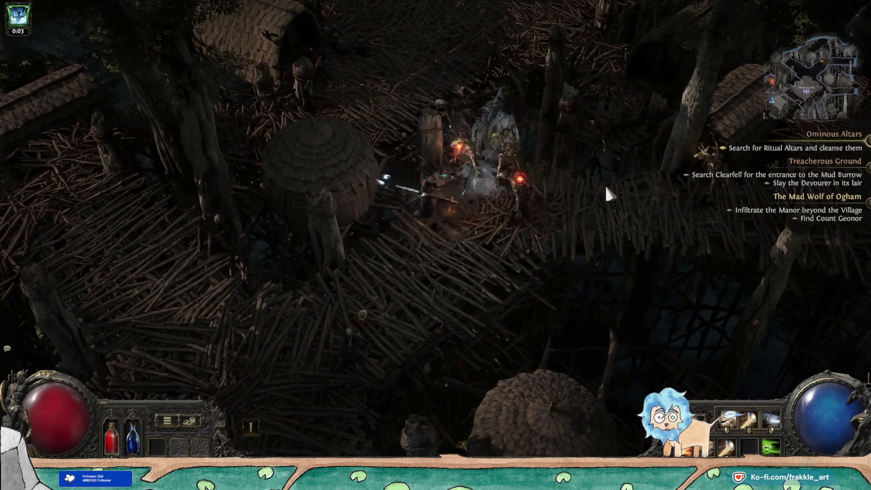
click(605, 183)
click(645, 179)
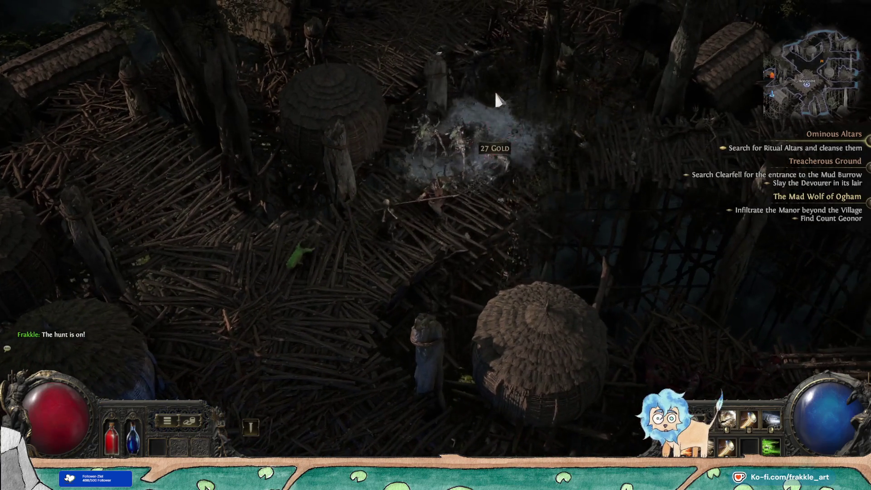
click(496, 96)
click(495, 93)
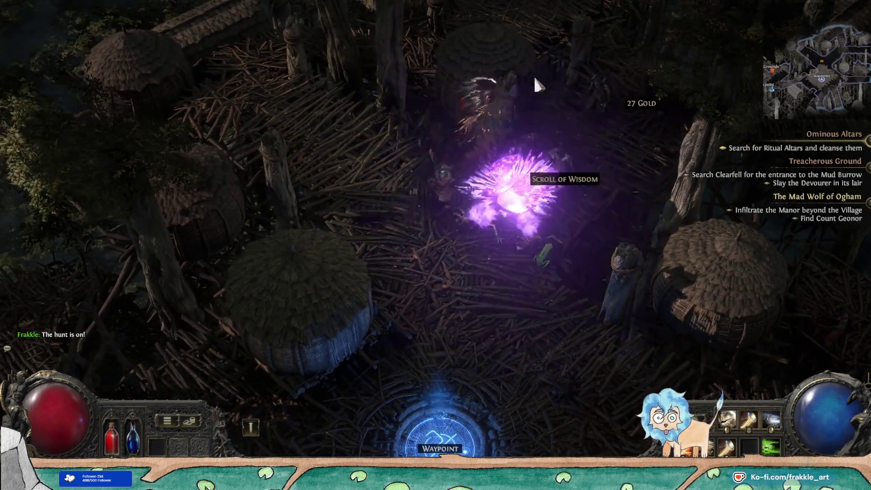
Attack the Skullslinger, kill another Cultist Warrior, and loot a Scroll of Wisdom and 27 gold.
click(534, 74)
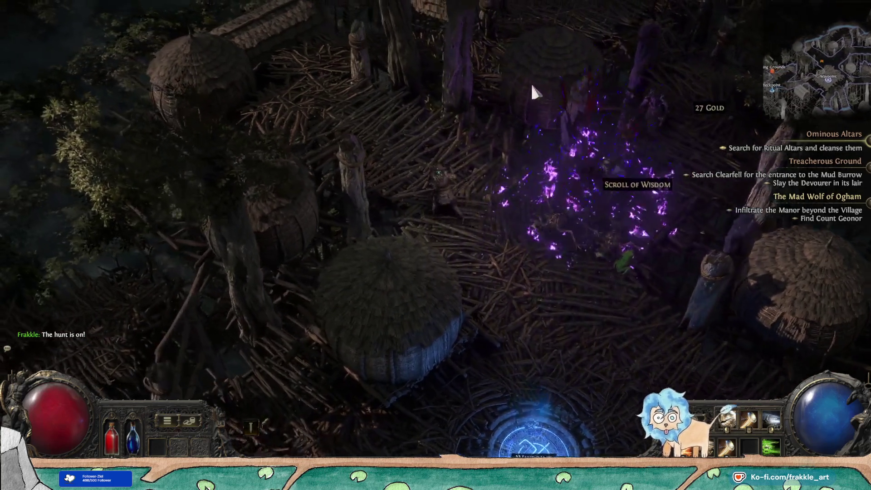
click(487, 207)
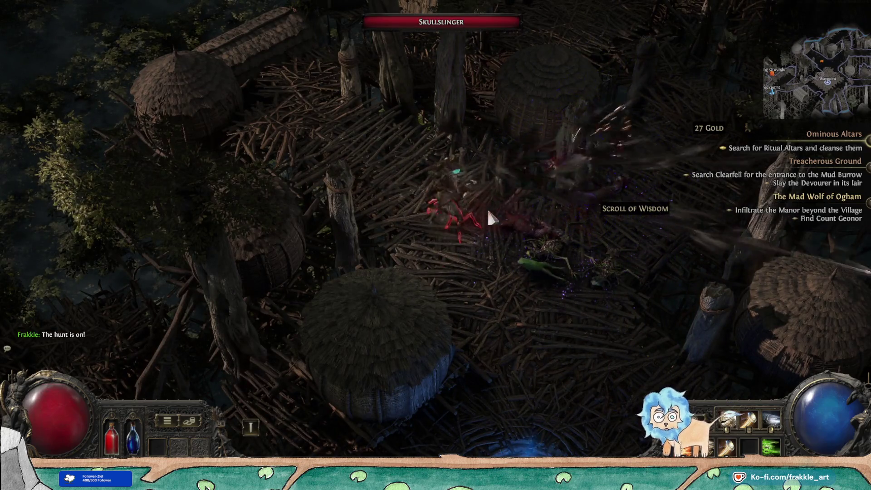
click(565, 207)
click(566, 208)
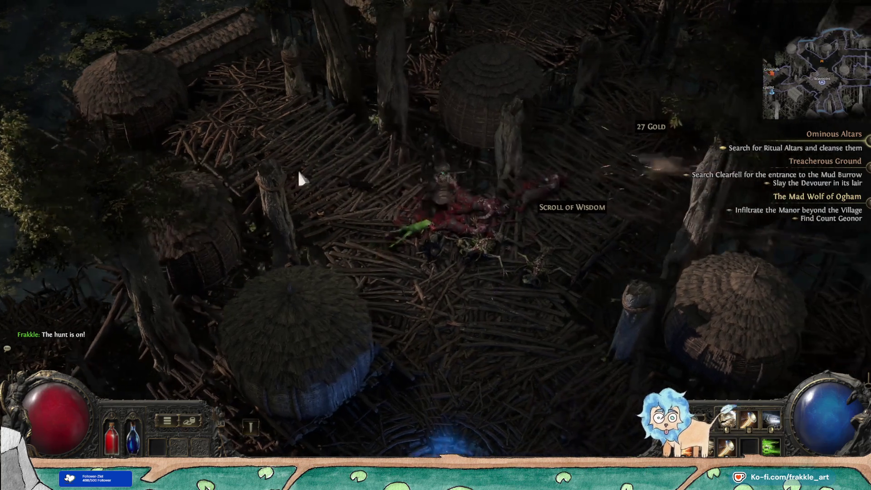
click(497, 185)
click(510, 169)
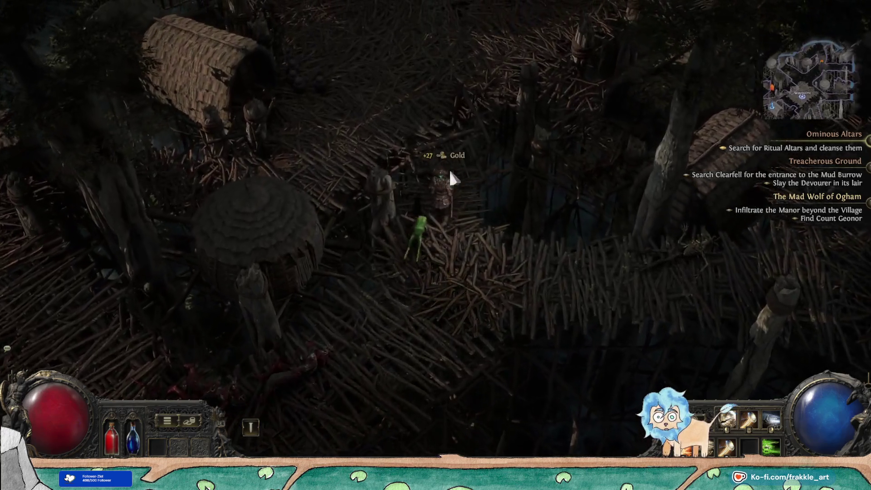
Push up-right through the village, frosting a Skeleton Spriggan and grabbing another Scroll of Wisdom.
drag(451, 177, 414, 187)
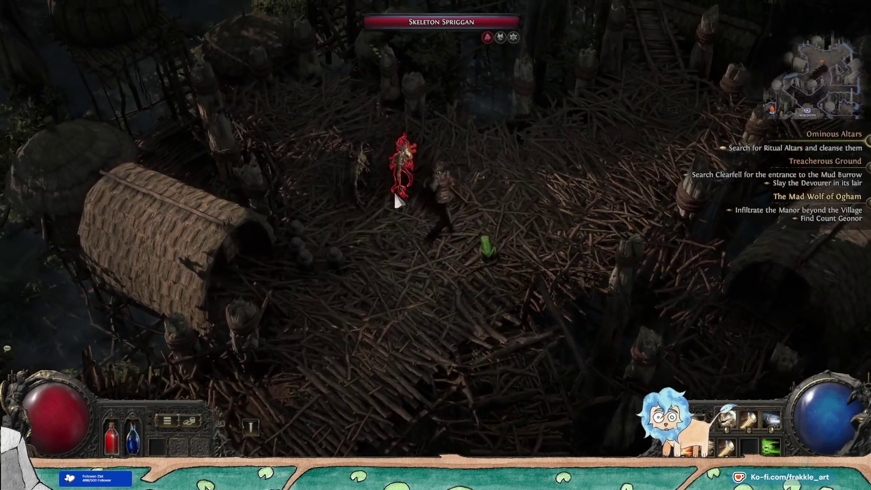
click(392, 190)
click(327, 250)
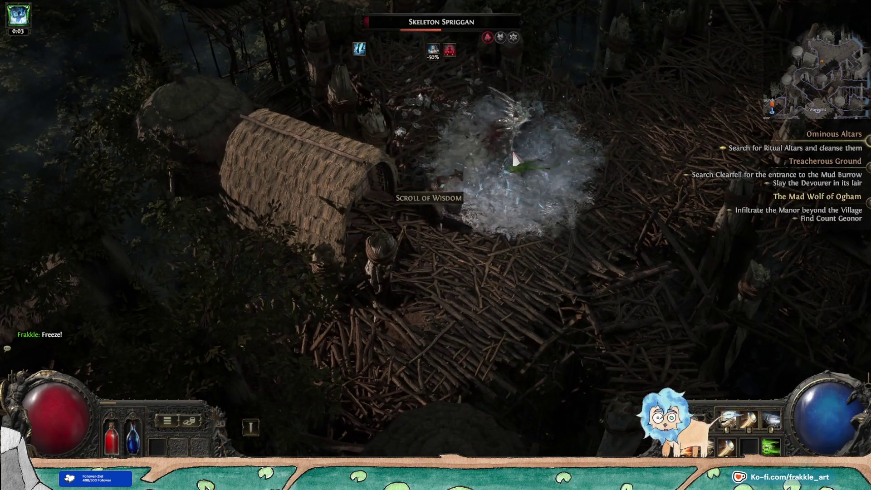
click(512, 149)
click(437, 196)
mouse_move(448, 188)
mouse_down()
mouse_move(498, 176)
mouse_move(632, 192)
mouse_move(556, 102)
mouse_move(452, 107)
mouse_move(431, 146)
mouse_move(447, 150)
mouse_move(445, 83)
mouse_move(478, 45)
mouse_move(413, 170)
mouse_move(560, 164)
mouse_move(562, 196)
mouse_move(583, 216)
mouse_move(575, 178)
mouse_move(522, 173)
mouse_move(454, 59)
mouse_move(522, 91)
mouse_move(635, 113)
mouse_move(568, 95)
mouse_move(601, 105)
mouse_move(644, 150)
mouse_move(567, 136)
mouse_move(488, 103)
mouse_move(601, 146)
mouse_move(643, 151)
mouse_move(646, 165)
mouse_move(690, 170)
mouse_move(595, 197)
mouse_move(608, 164)
mouse_move(620, 156)
mouse_move(657, 221)
mouse_move(565, 225)
mouse_move(429, 206)
mouse_move(396, 214)
mouse_move(387, 203)
mouse_move(441, 187)
mouse_move(443, 153)
mouse_move(474, 123)
mouse_move(513, 136)
mouse_move(564, 190)
mouse_move(515, 194)
mouse_move(479, 155)
mouse_move(482, 164)
mouse_move(599, 108)
mouse_move(499, 68)
mouse_move(494, 57)
mouse_move(494, 77)
mouse_move(548, 104)
mouse_move(558, 137)
mouse_move(565, 174)
mouse_move(545, 212)
mouse_move(540, 257)
mouse_move(538, 227)
mouse_move(498, 195)
mouse_move(632, 210)
mouse_move(624, 202)
mouse_move(576, 217)
mouse_move(410, 190)
mouse_up()
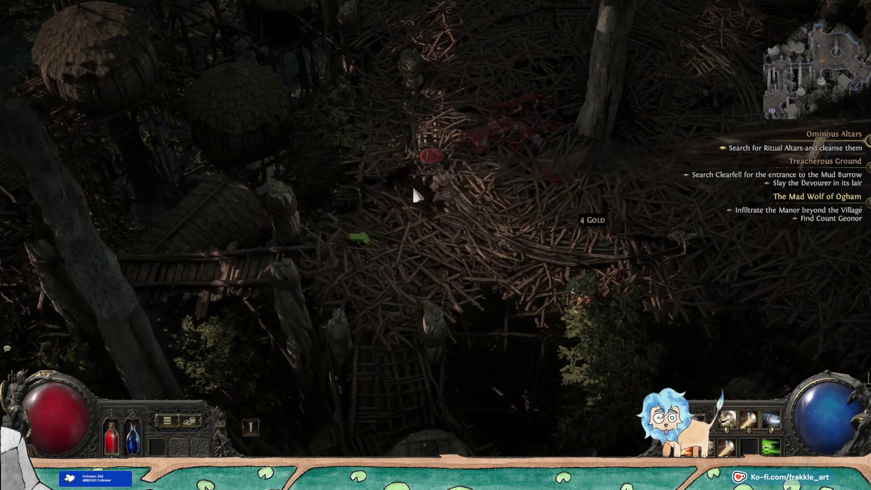
Collect the Scroll of Wisdom and 4 gold, then kill the Skeleton Spriggan by the basket.
click(411, 189)
mouse_move(498, 192)
mouse_down()
mouse_move(518, 188)
mouse_move(510, 200)
mouse_move(478, 186)
mouse_move(478, 165)
mouse_move(435, 80)
mouse_up()
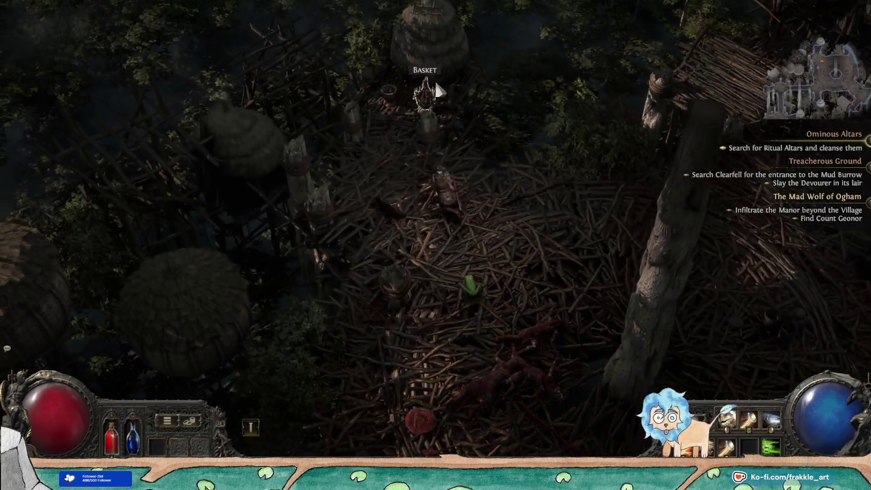
click(435, 79)
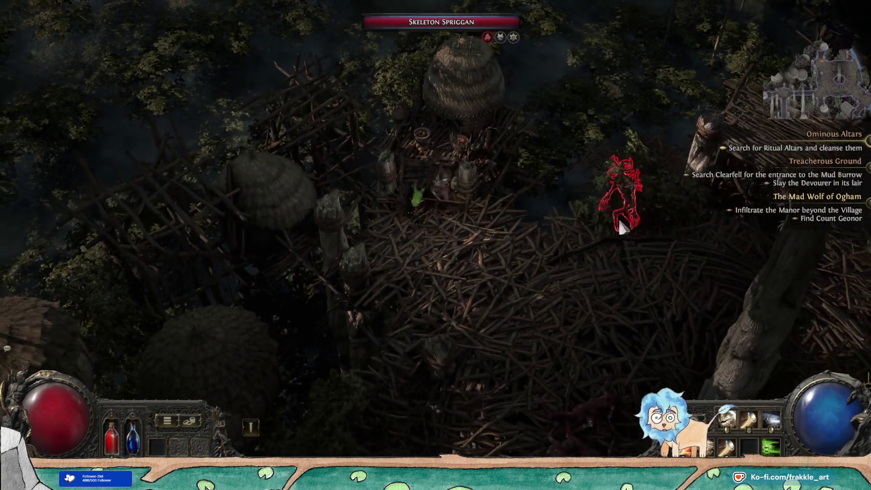
click(623, 227)
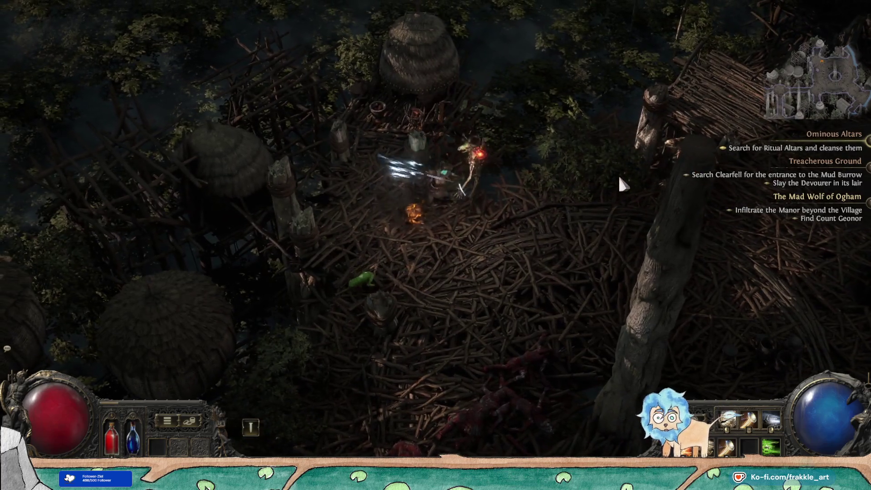
click(620, 178)
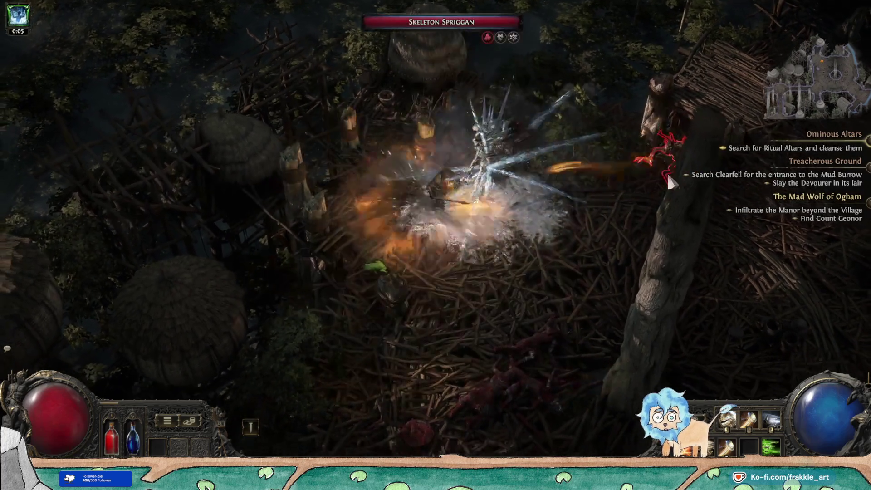
click(668, 48)
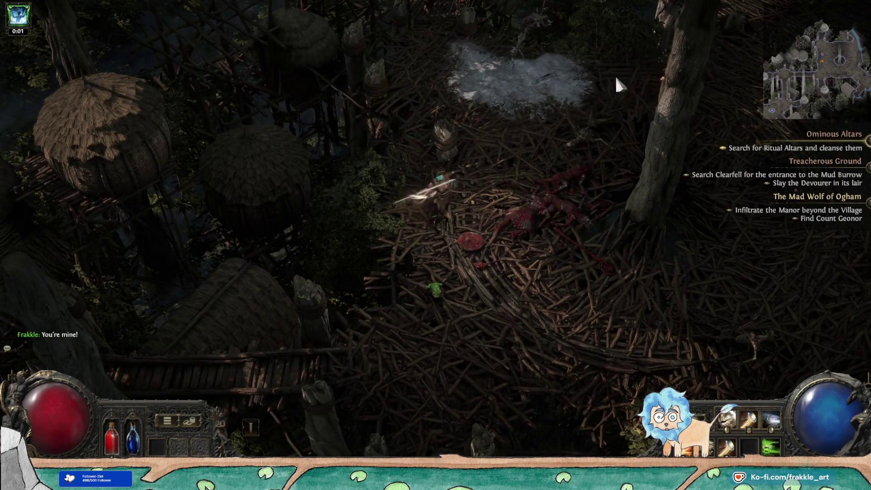
click(525, 47)
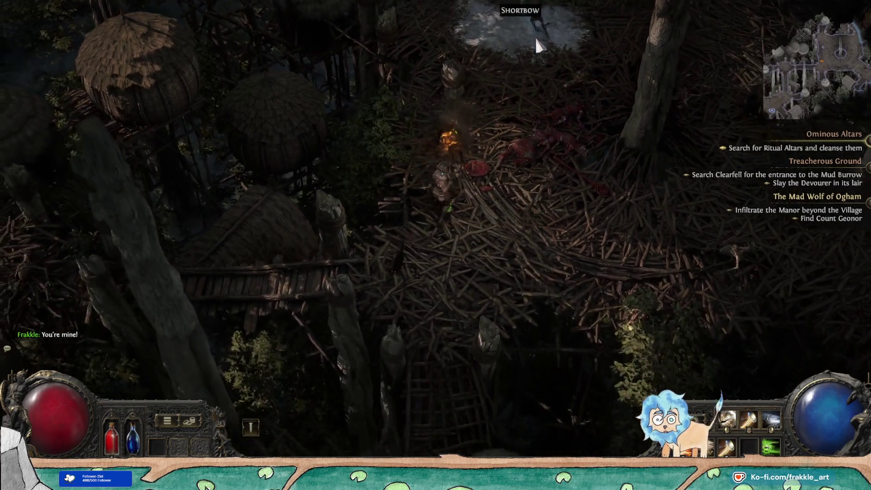
Advance across the nest, burning the skeletons and killing the Cultist Warrior of Endurance.
click(537, 40)
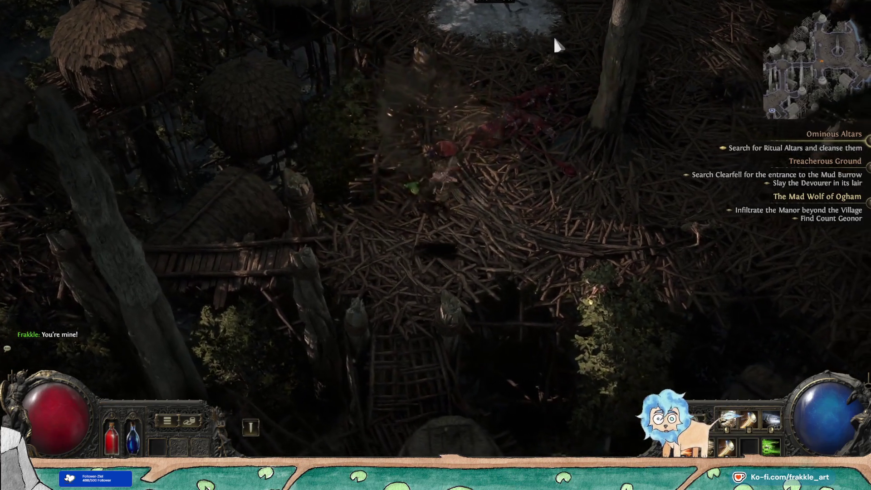
click(670, 81)
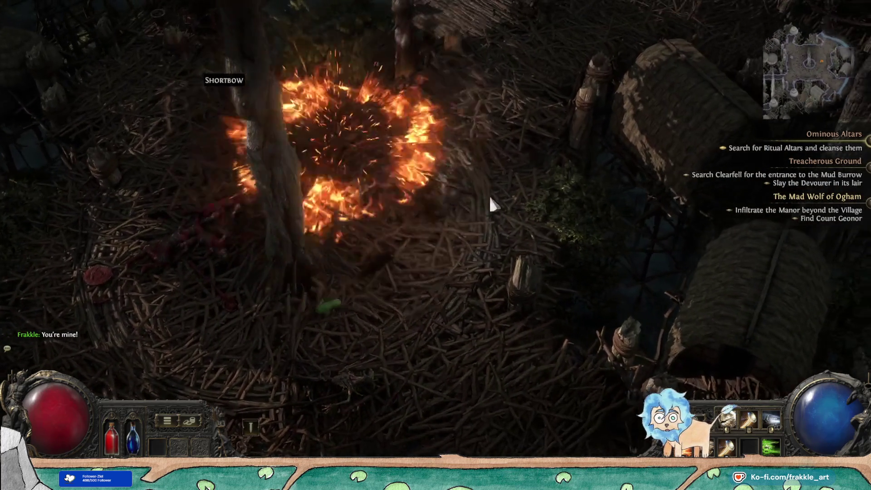
click(537, 172)
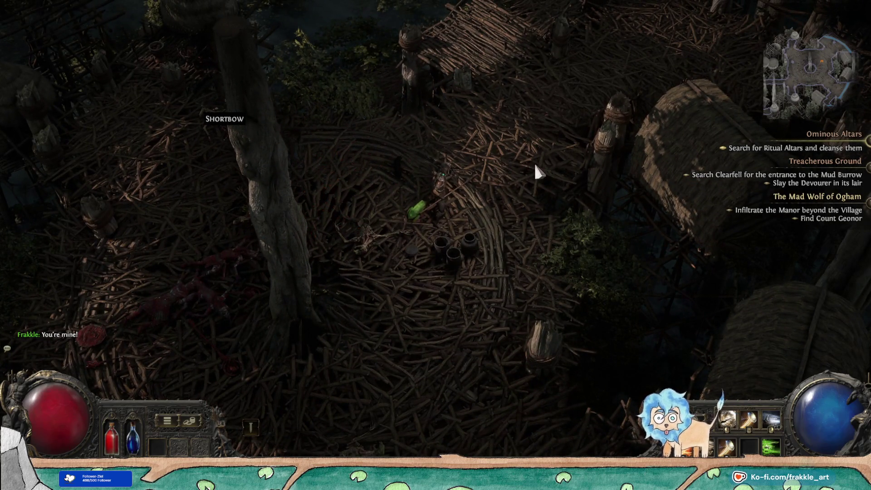
click(533, 160)
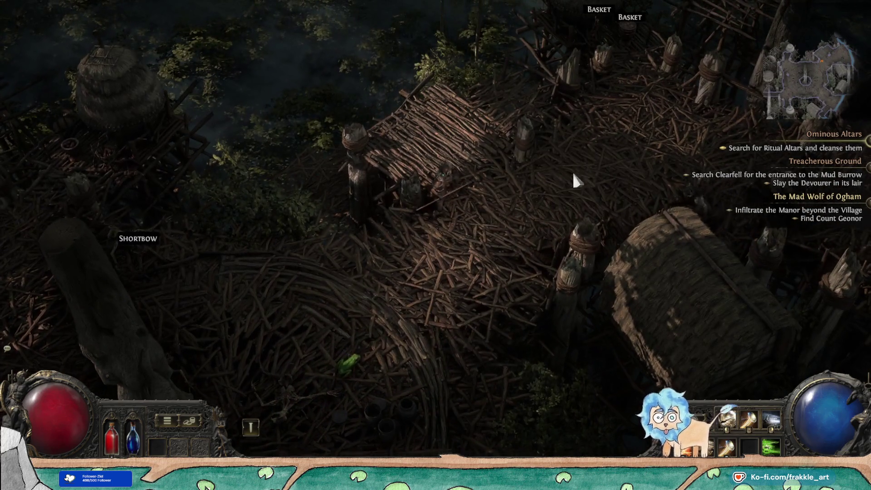
click(562, 178)
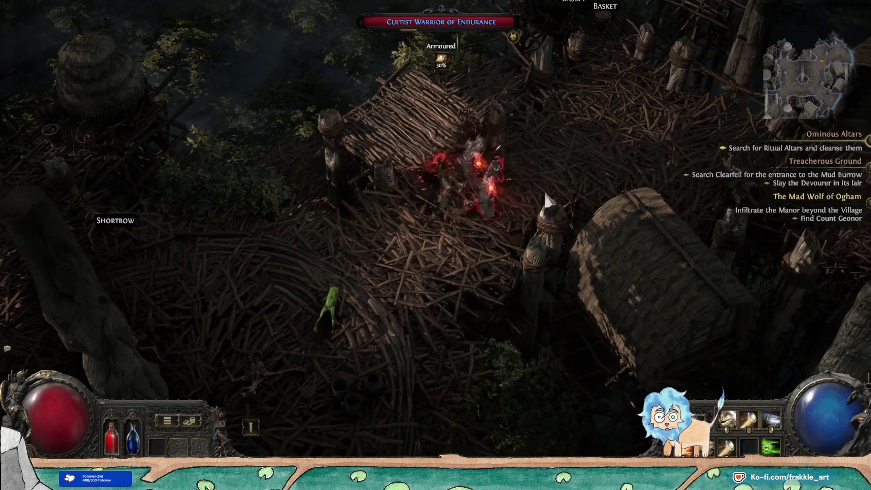
click(544, 190)
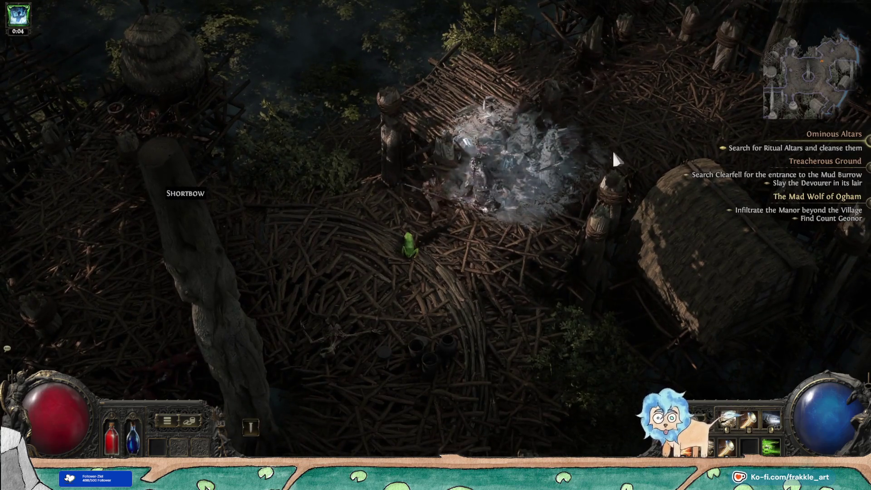
click(627, 165)
click(596, 135)
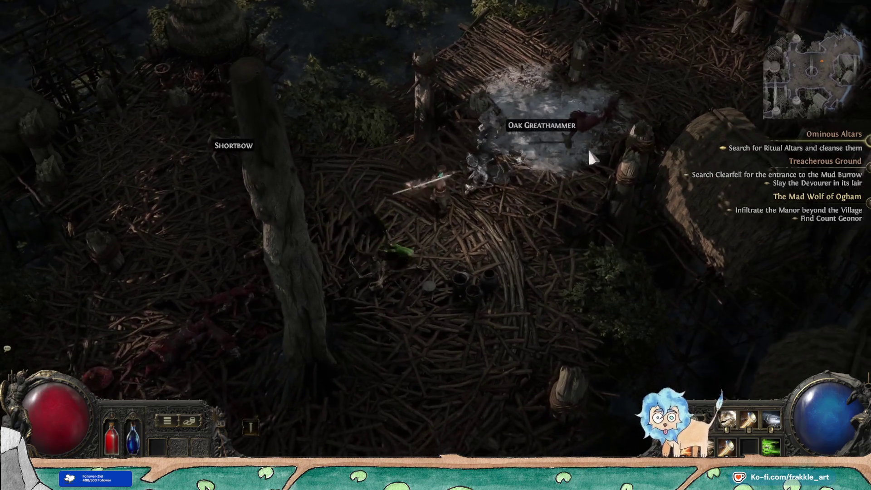
click(590, 148)
click(499, 150)
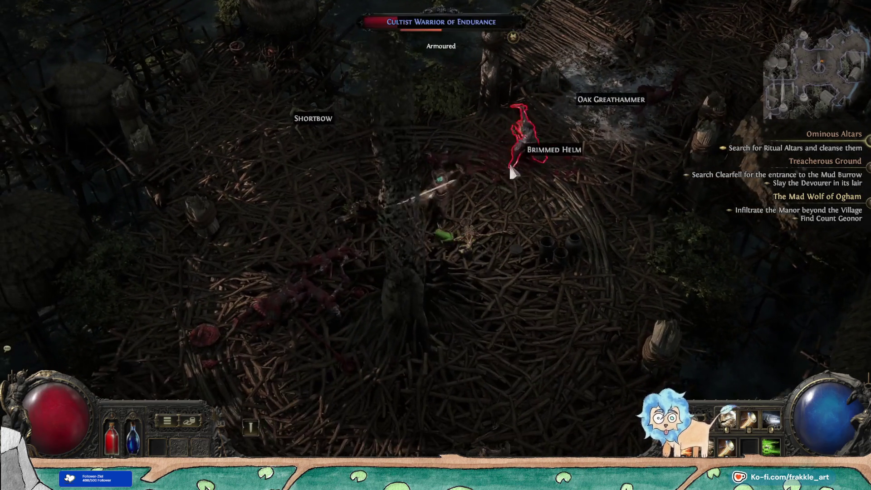
Grab the Orb of Augmentation, then cross the bridge fighting a Skeleton Spriggan and Cultist Daggerdancer.
click(518, 179)
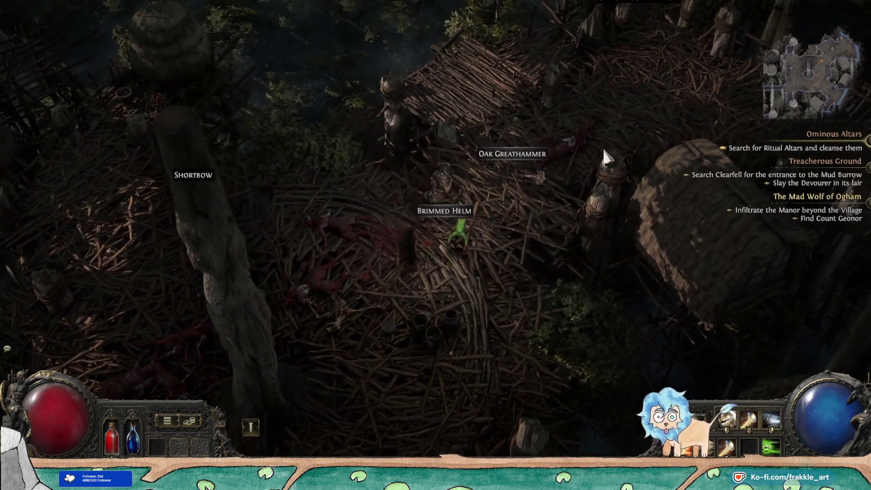
click(603, 146)
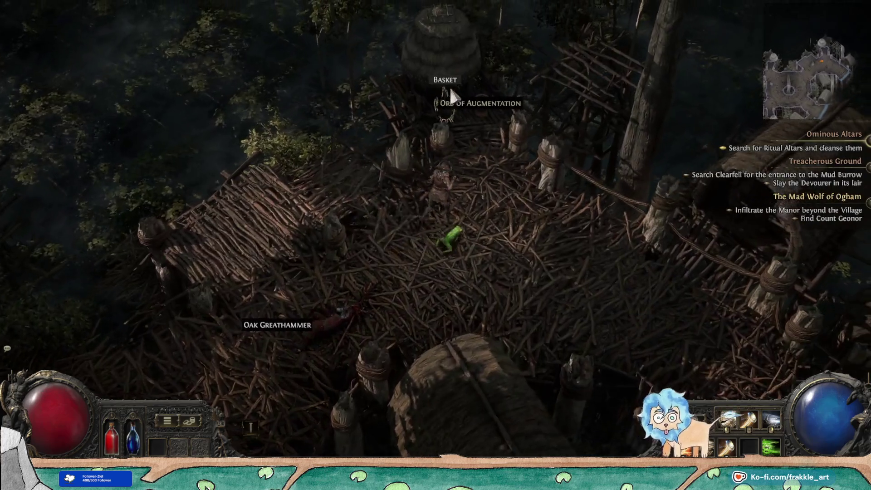
click(451, 93)
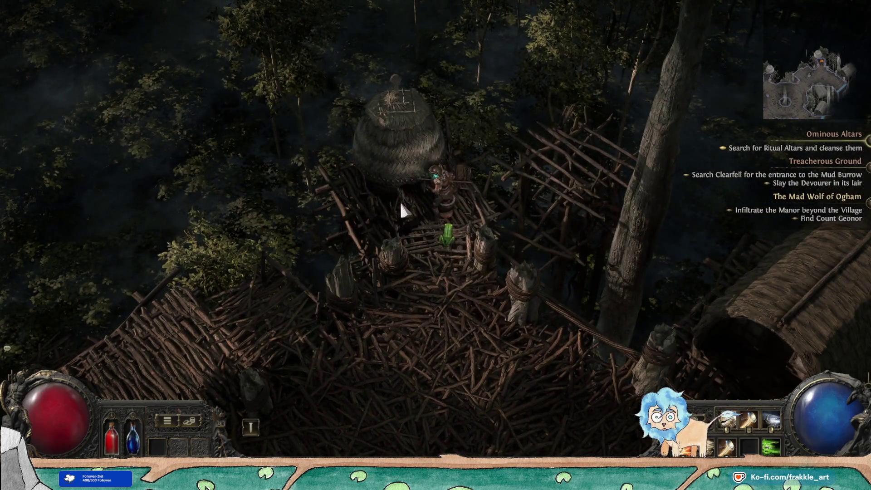
click(475, 249)
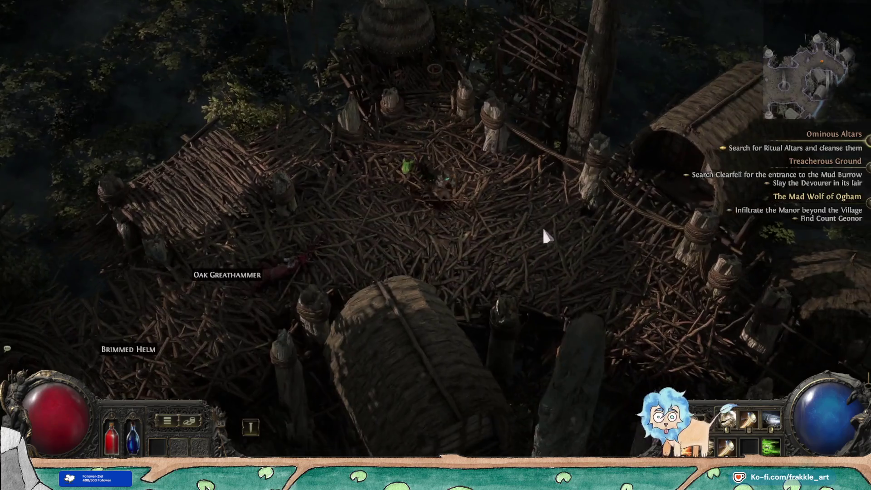
click(544, 233)
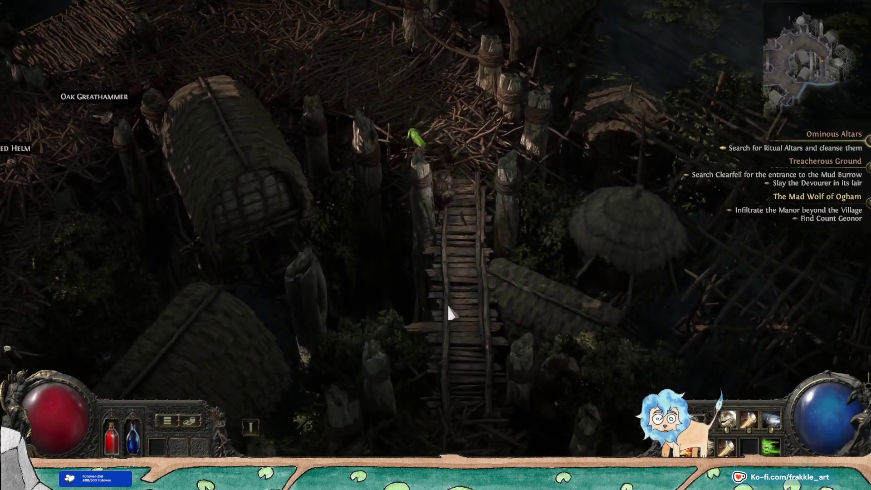
click(448, 303)
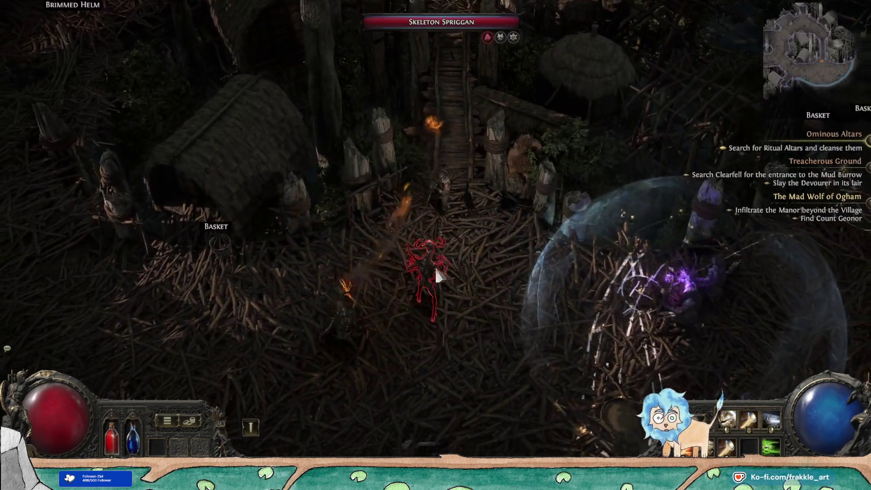
key(w)
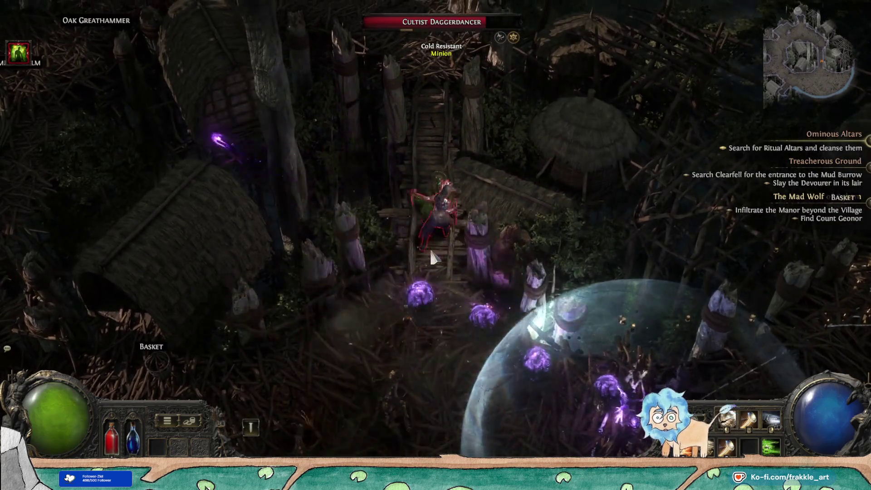
click(430, 254)
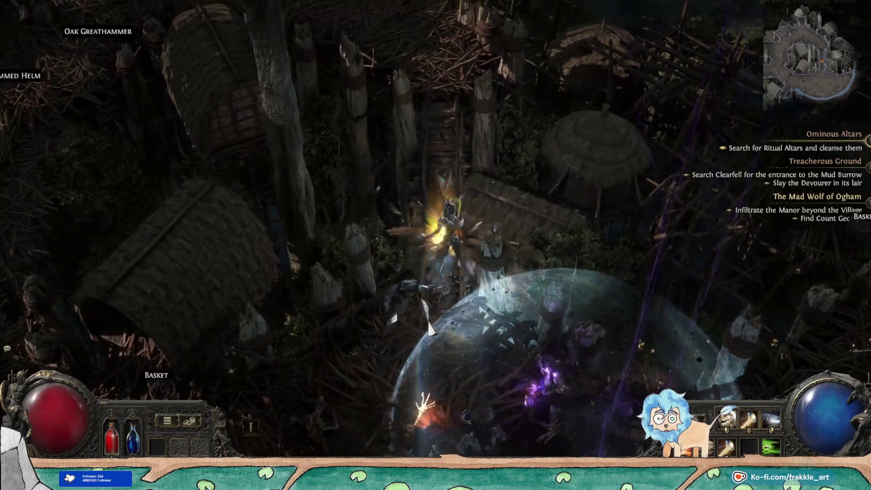
Advance up the walkway with a buff and lightning spells against nearby enemies.
key(w)
key(w)
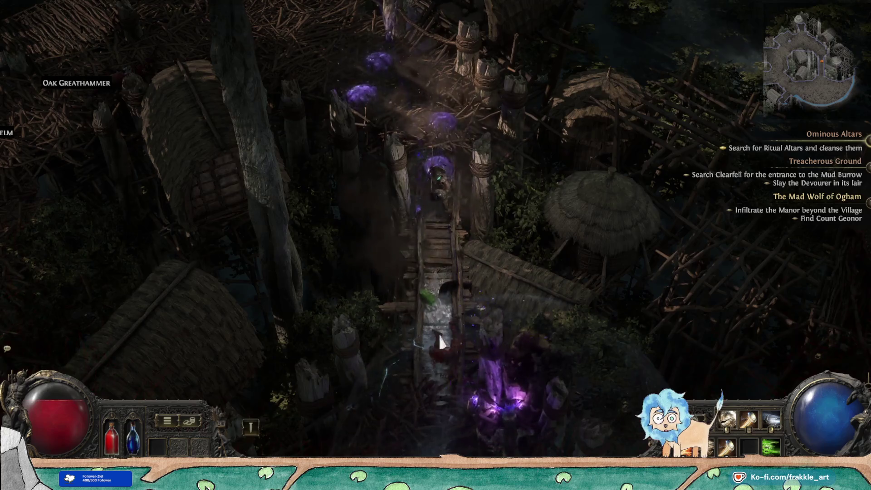
click(450, 320)
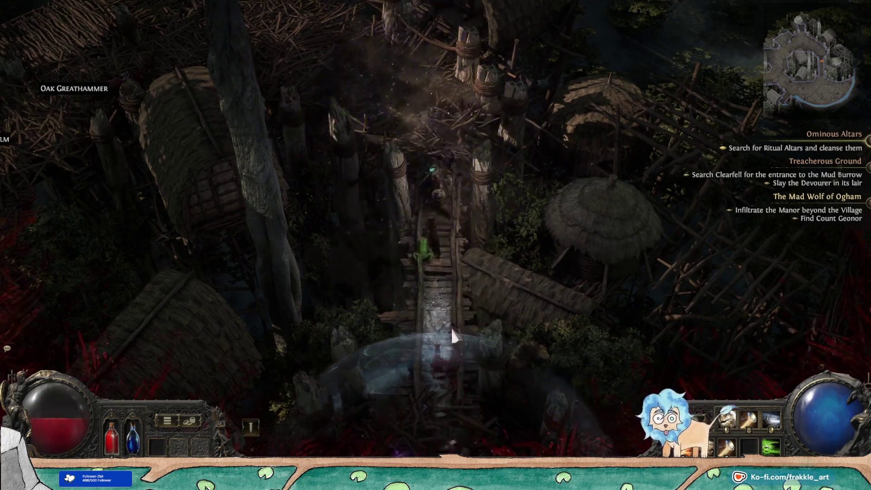
click(451, 326)
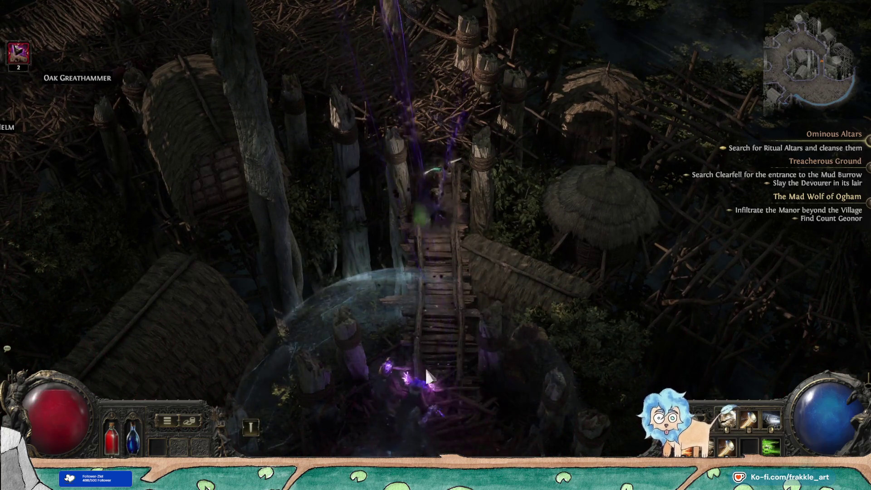
key(w)
key(w)
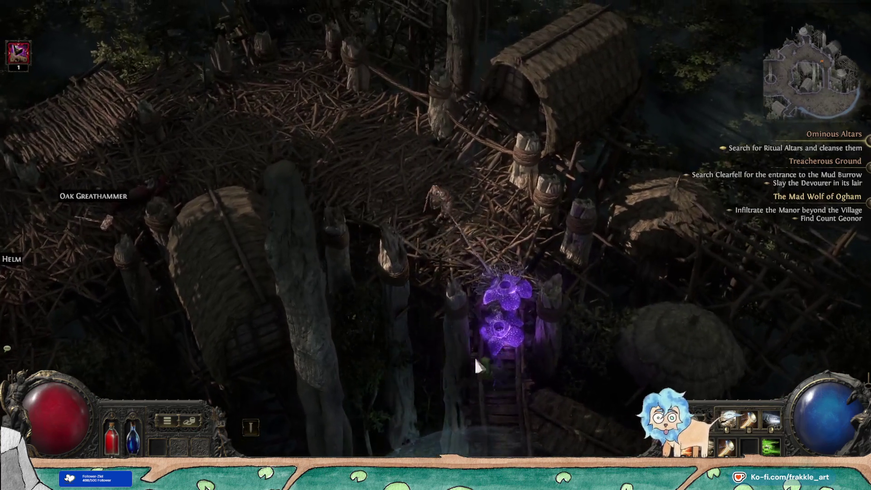
click(422, 382)
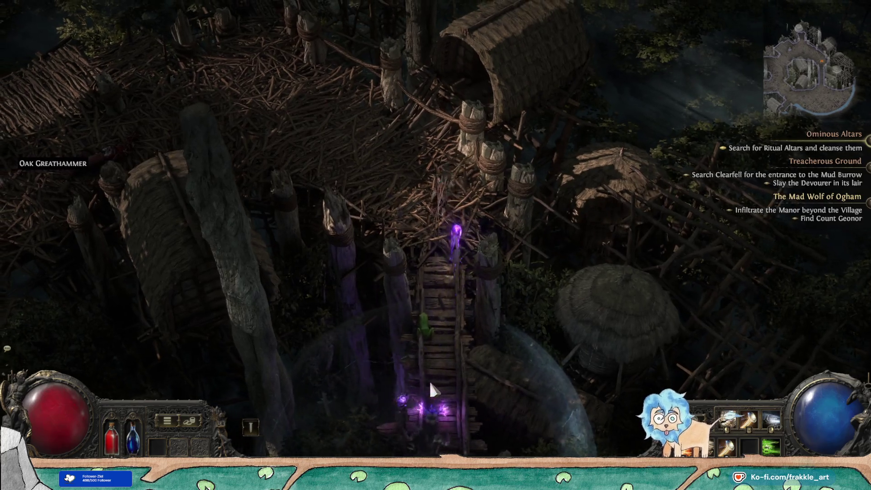
Defeat Lightlaugh the Irredeemable at the top of the walkway with fire and spell bursts.
click(430, 383)
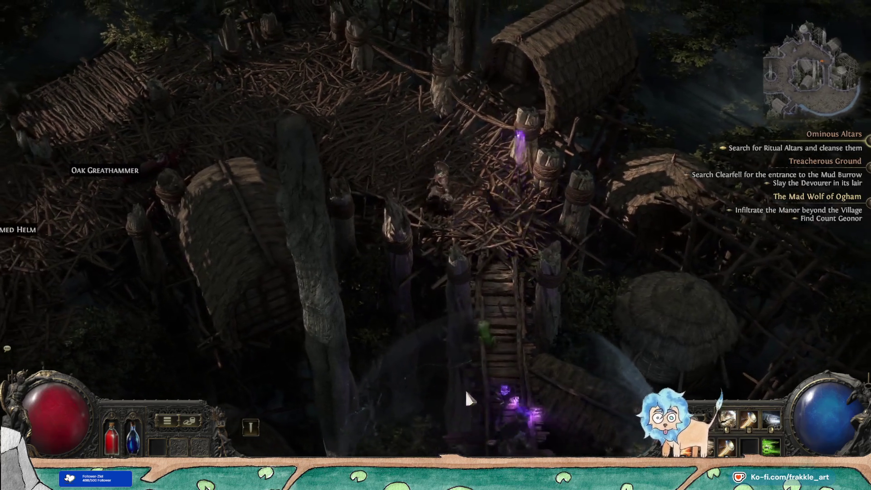
key(w)
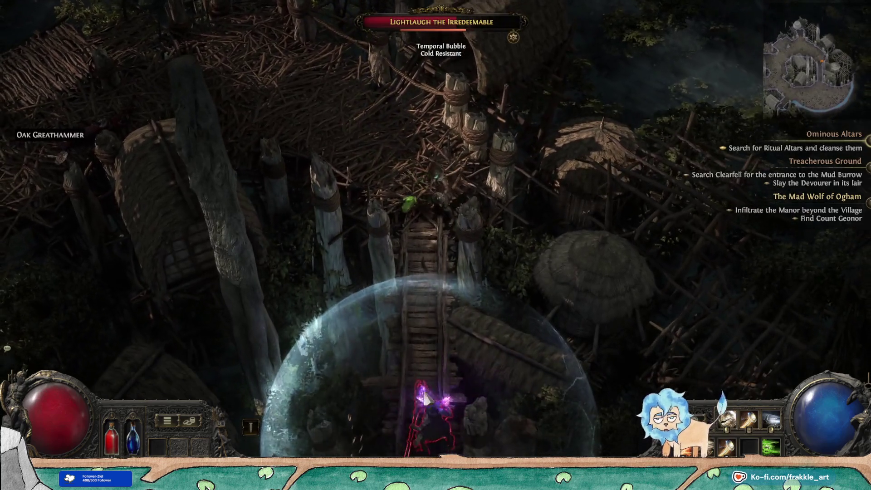
click(427, 400)
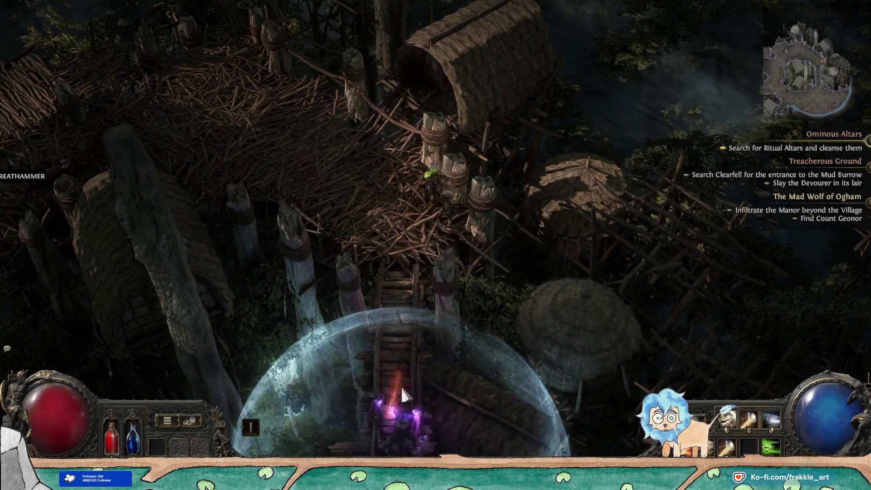
click(403, 384)
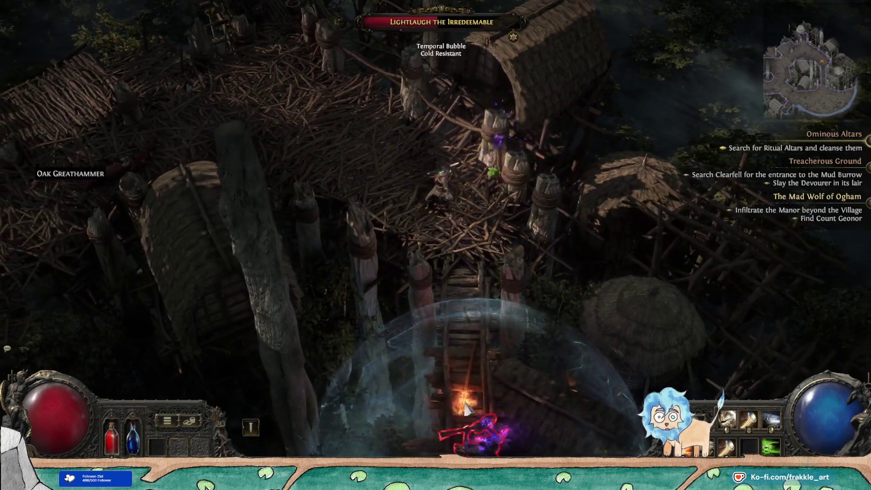
click(464, 405)
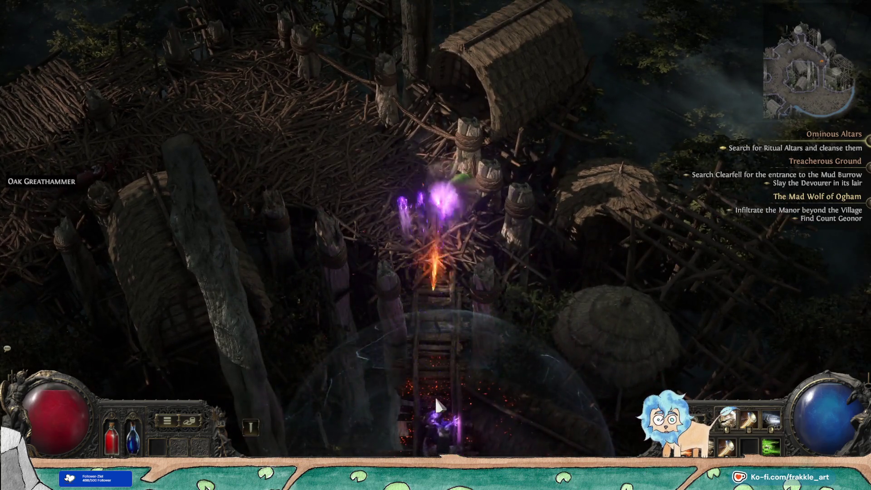
click(436, 400)
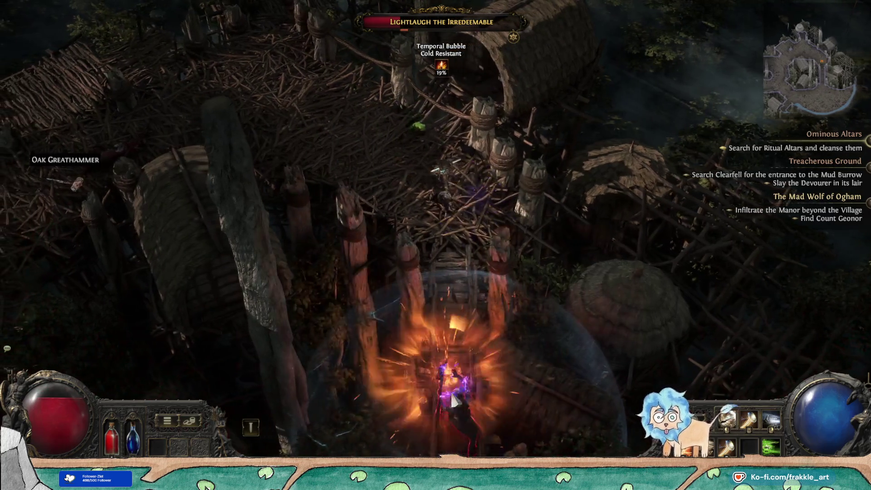
click(453, 405)
click(436, 389)
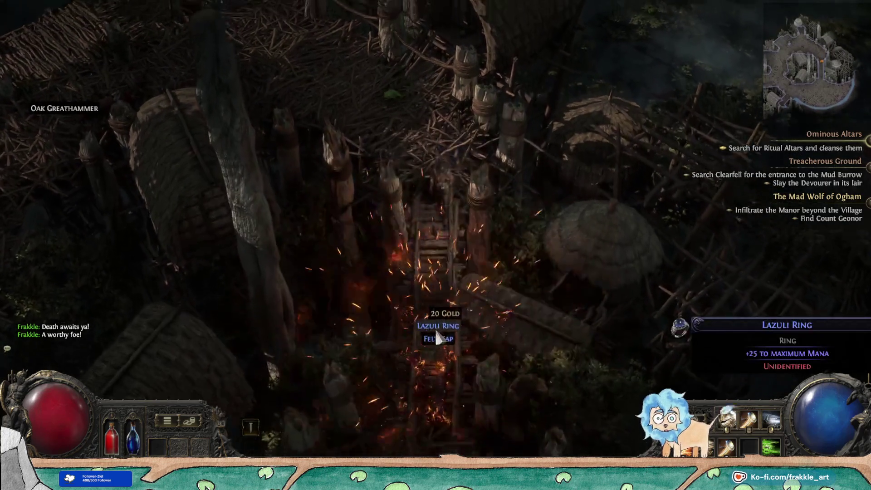
Loot the Lazuli Ring, Felt Cap and Leather Vest.
click(439, 336)
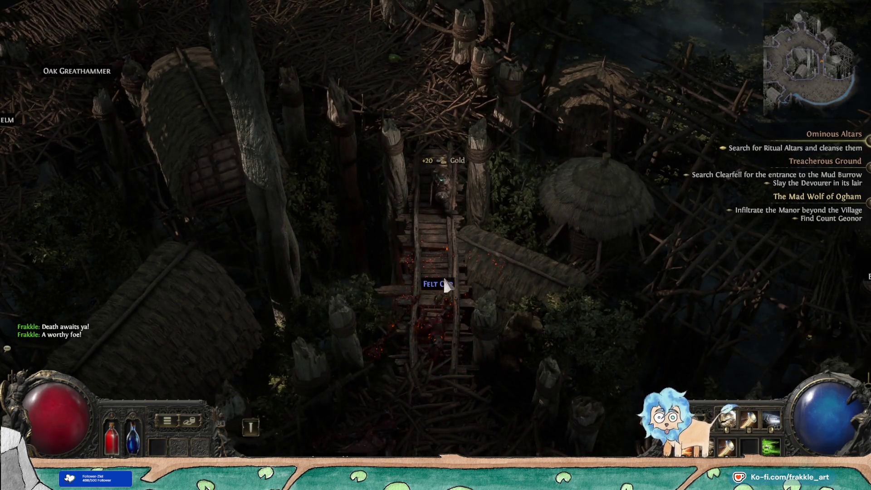
click(438, 245)
click(390, 307)
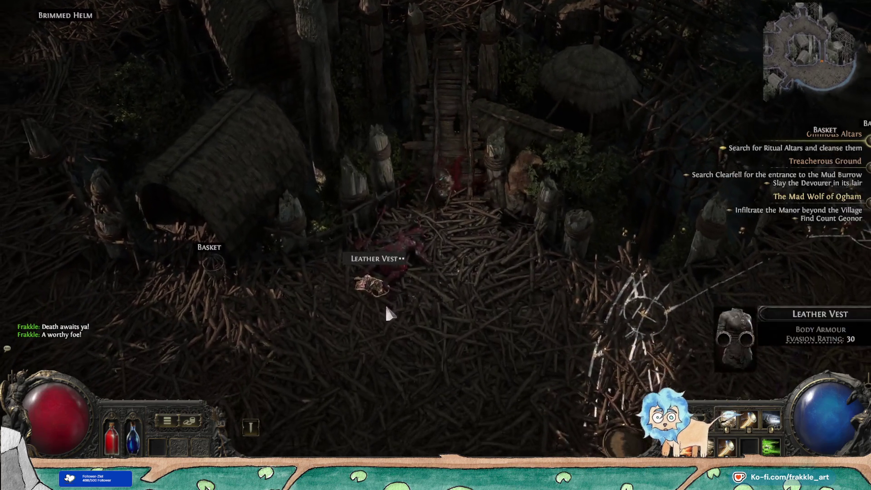
click(416, 166)
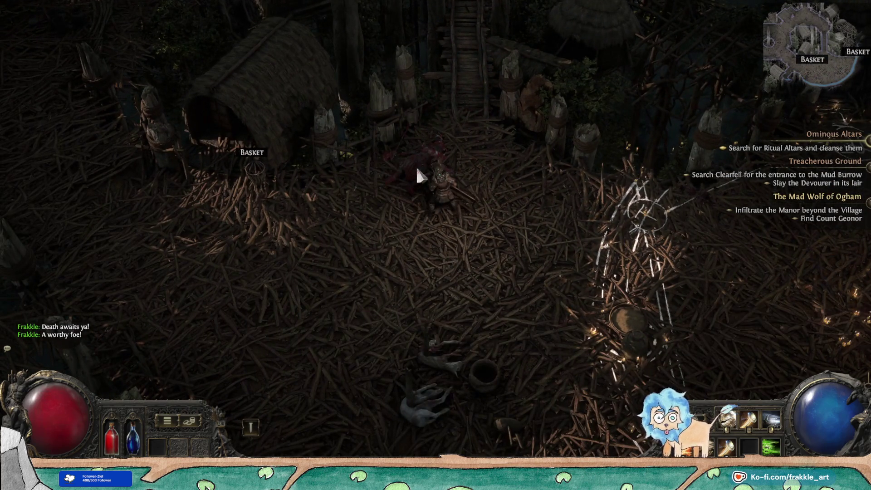
Walk to the ritual circle and attack the Cultist Daggerdancer.
click(594, 272)
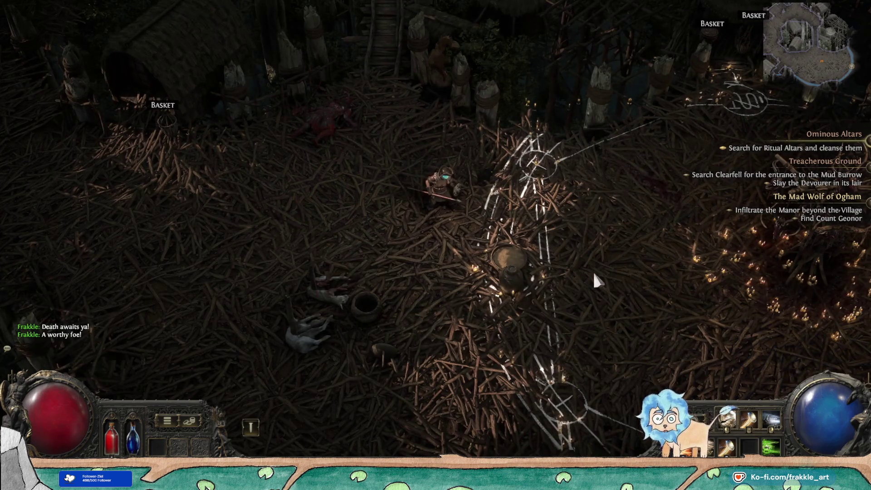
click(676, 257)
click(521, 245)
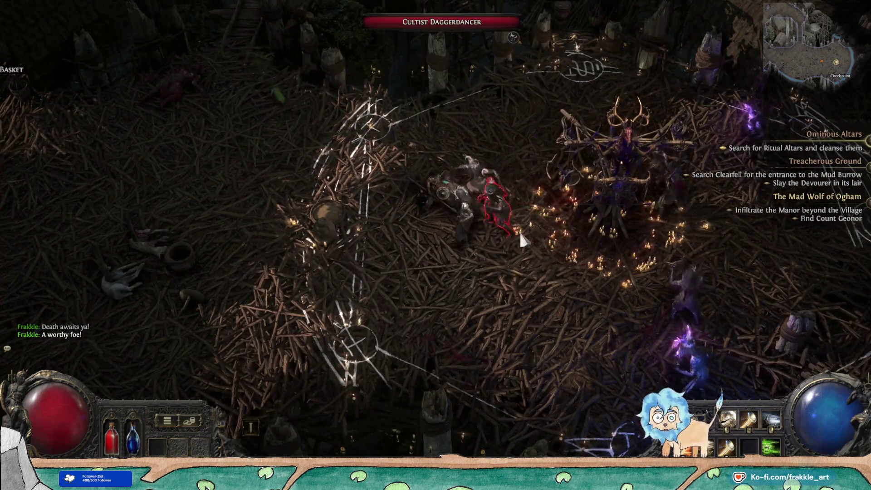
Finish the Cultist Daggerdancer and hit the Cultist Witch and Cultist Archer with spells.
click(522, 225)
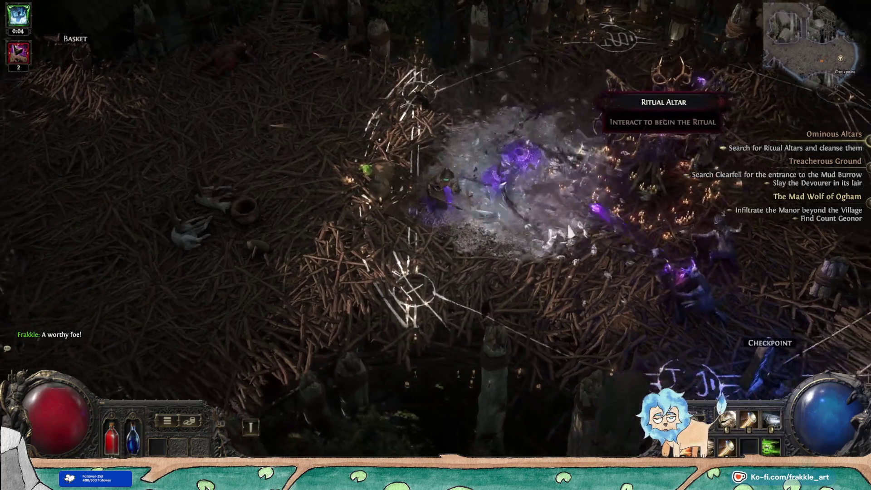
click(575, 225)
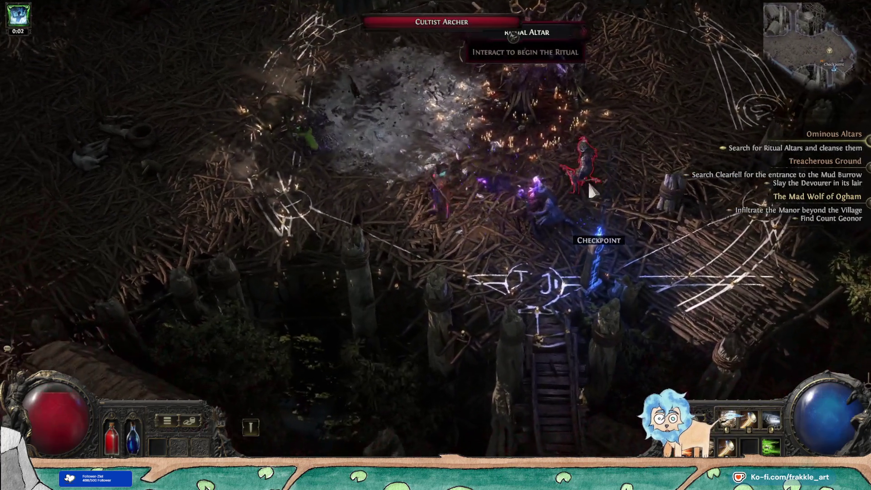
click(662, 255)
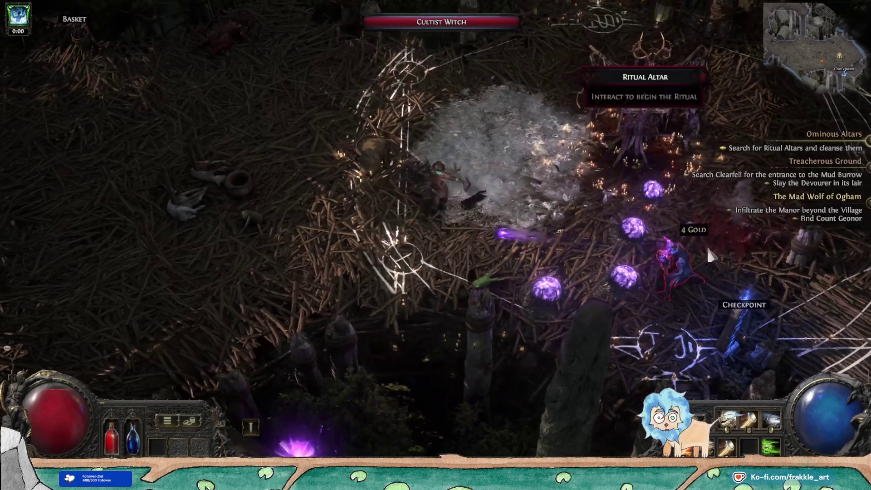
click(690, 241)
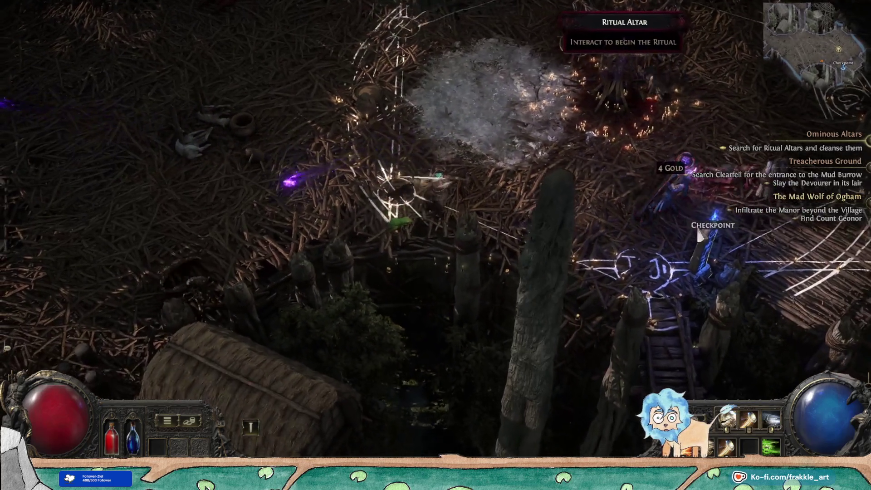
click(632, 199)
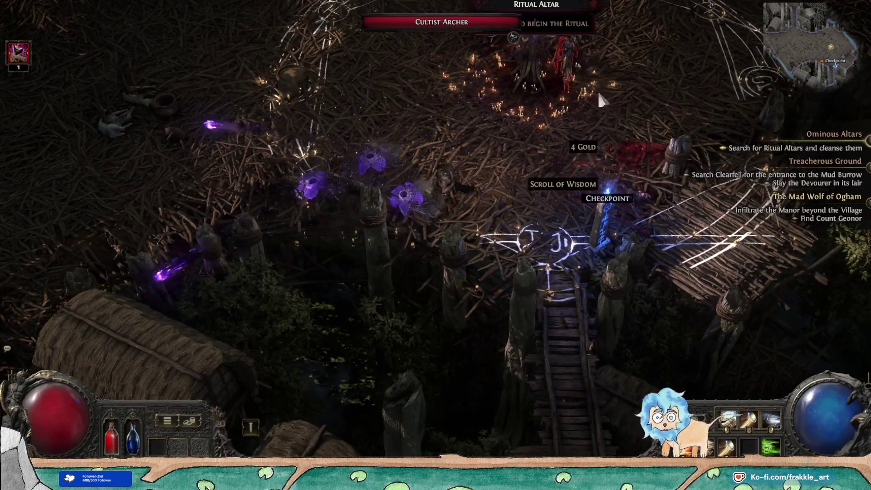
click(599, 96)
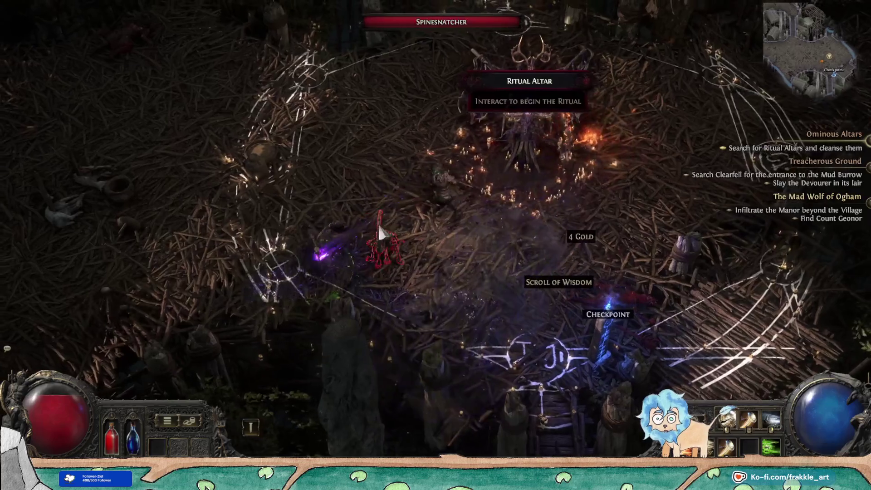
Freeze the Spinesnatcher and frost the Cultist Warrior among the cultists near the altar.
click(429, 229)
click(424, 221)
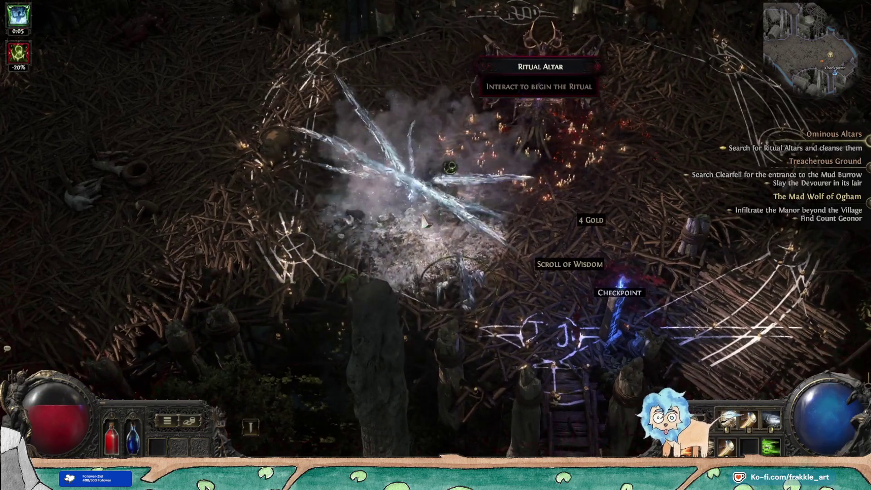
click(526, 347)
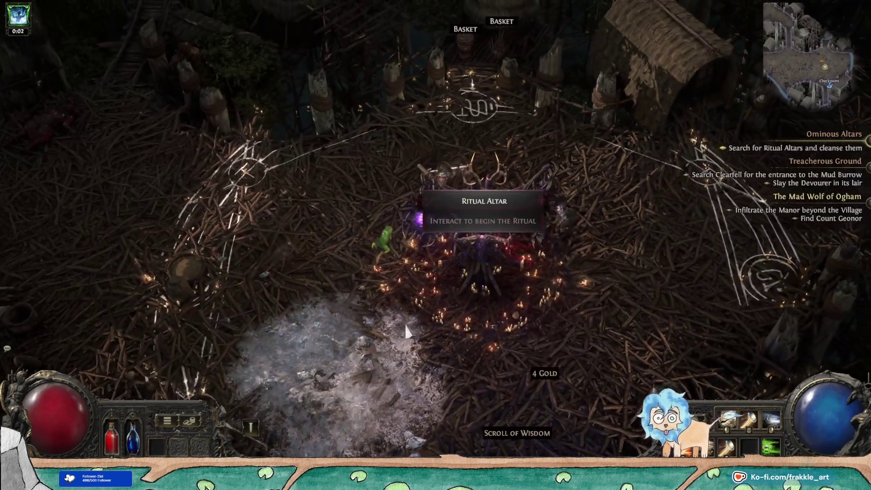
click(406, 330)
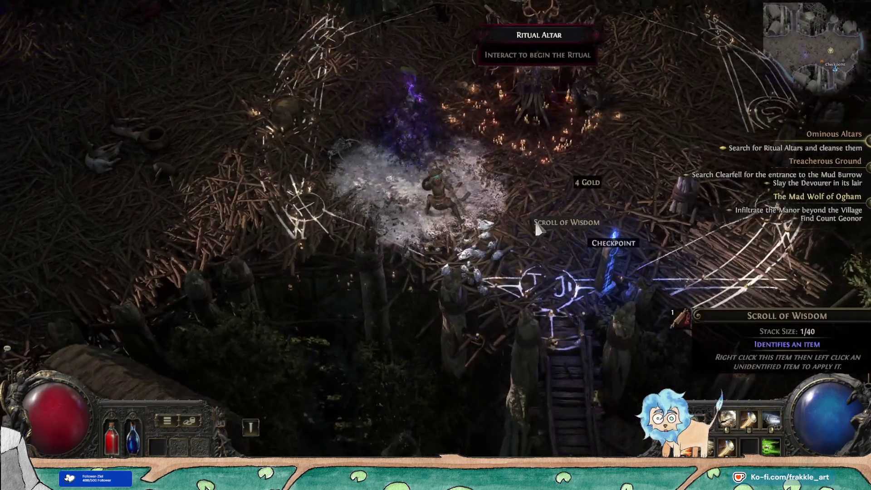
click(483, 176)
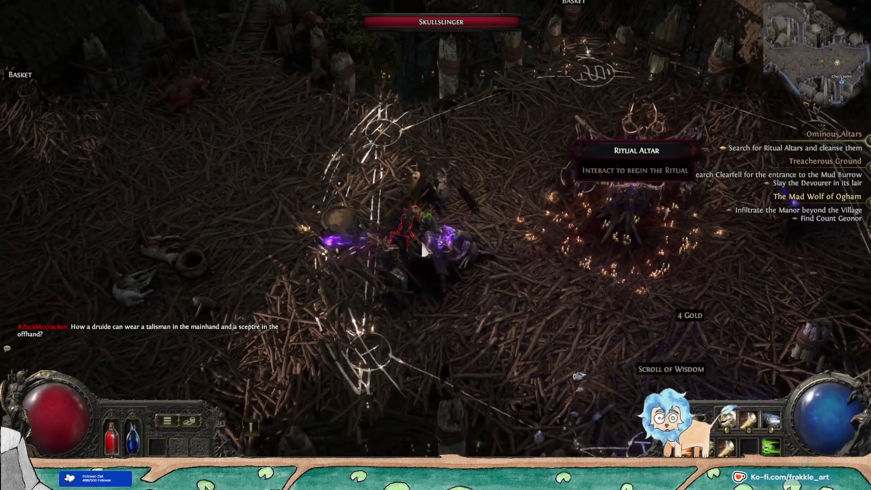
click(430, 197)
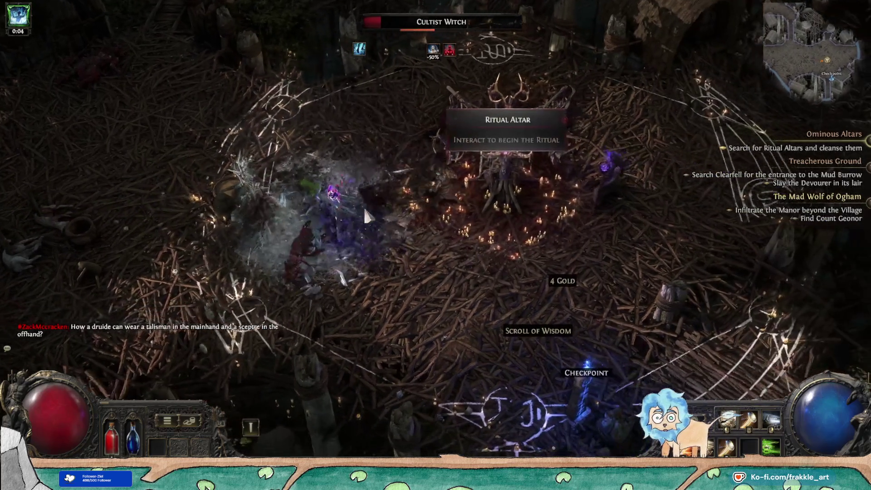
Circle the altar, blasting the Cultist Witch, killing the Daggerdancer and attacking the Archer.
click(373, 227)
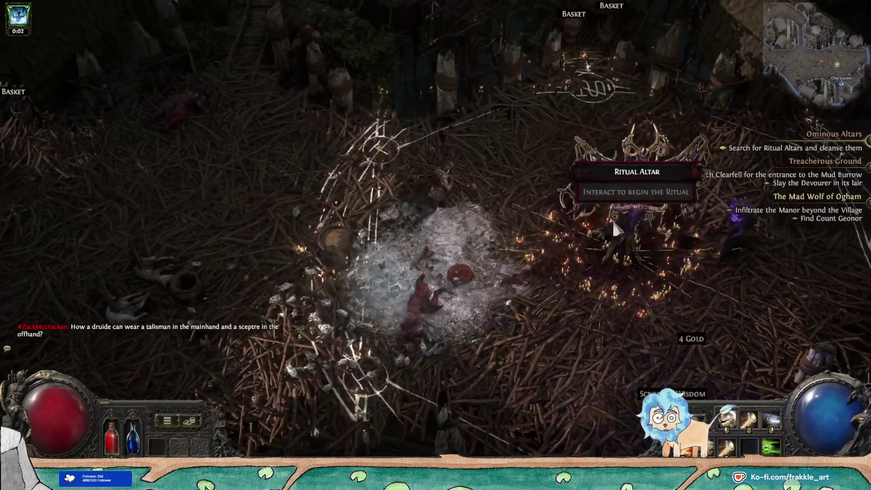
click(623, 245)
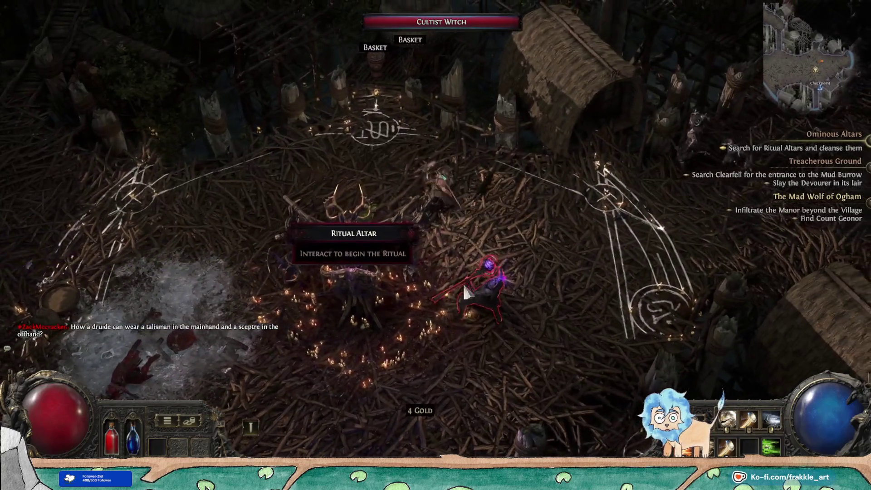
click(445, 305)
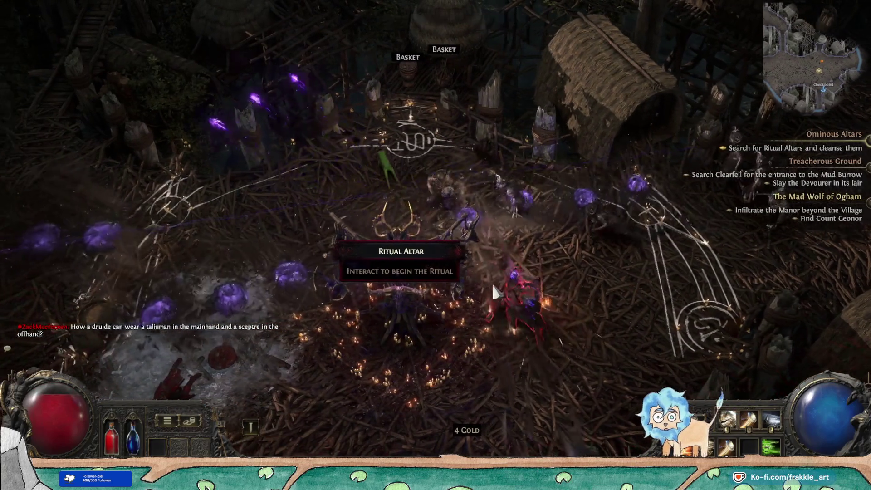
click(521, 236)
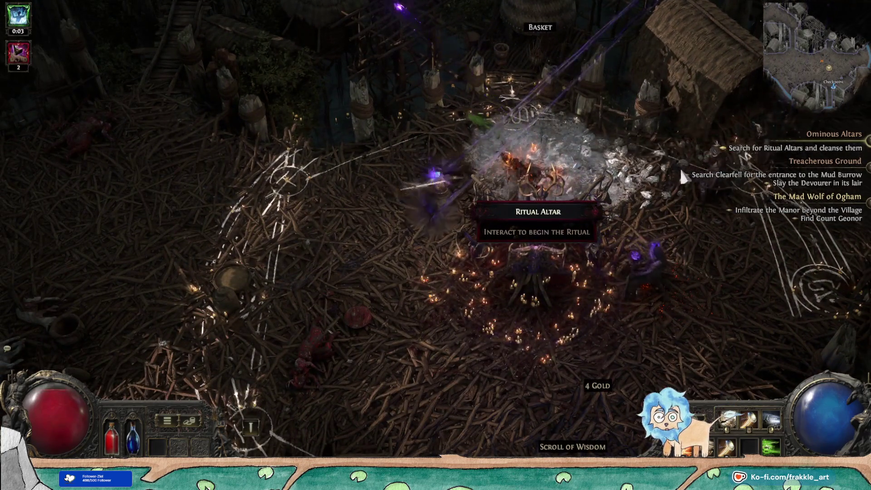
click(714, 179)
Return to the Ritual Altar, begin the Ritual, and frost the summoned Skeleton Spriggan.
key(s)
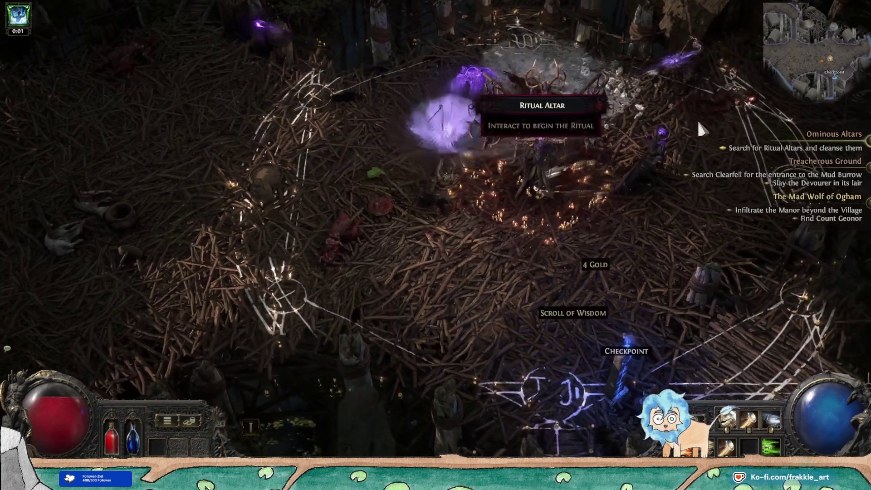
key(d)
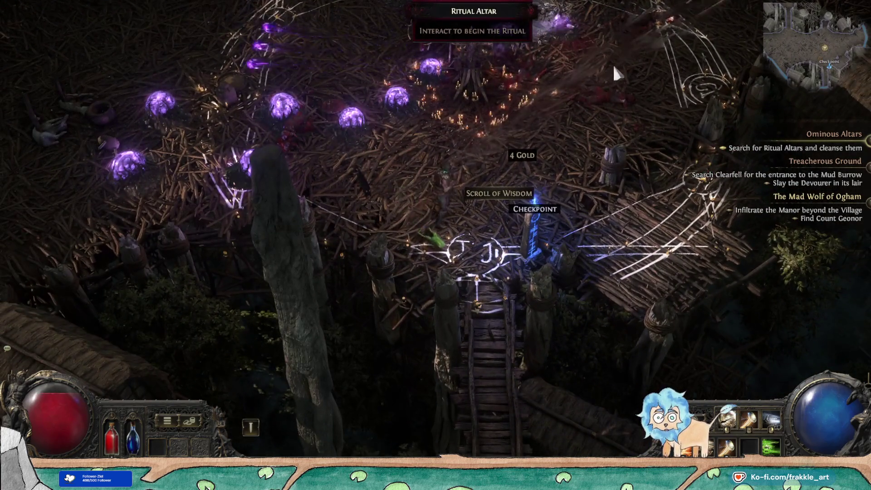
key(w)
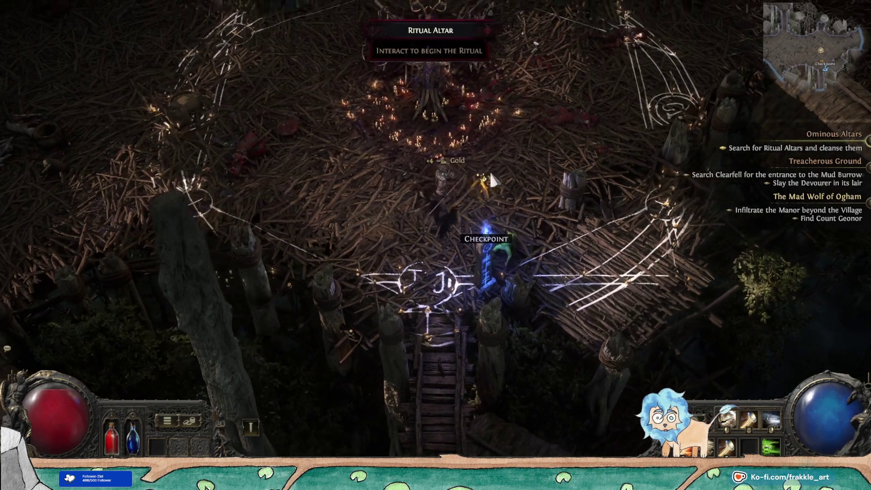
click(418, 154)
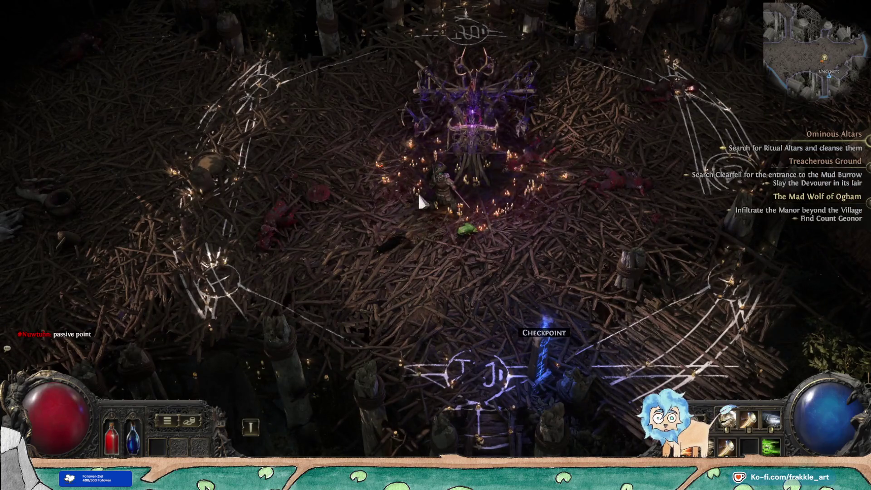
key(a)
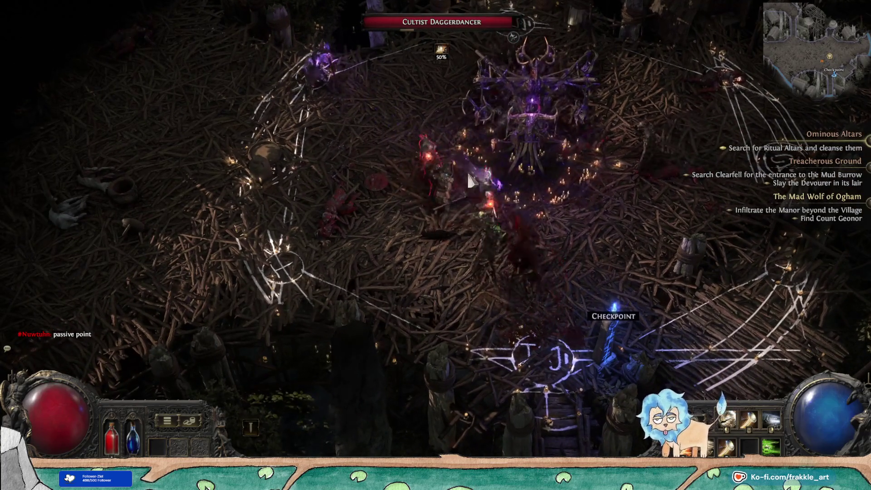
click(464, 179)
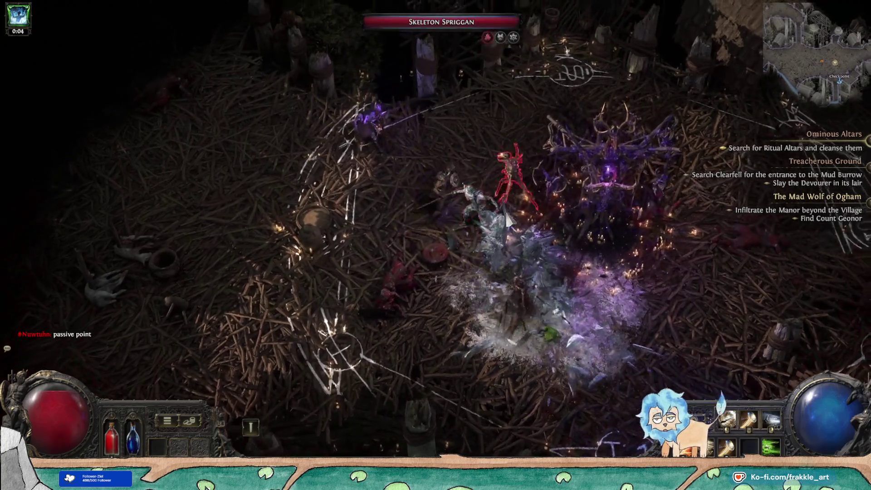
click(494, 186)
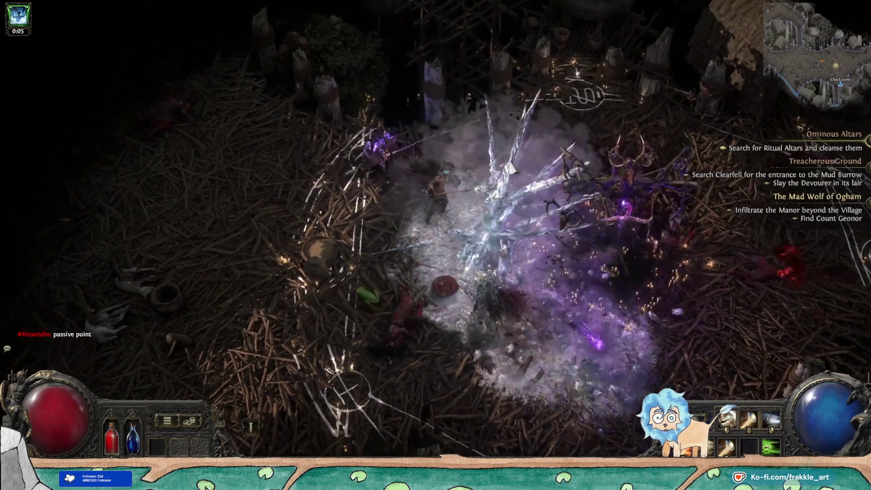